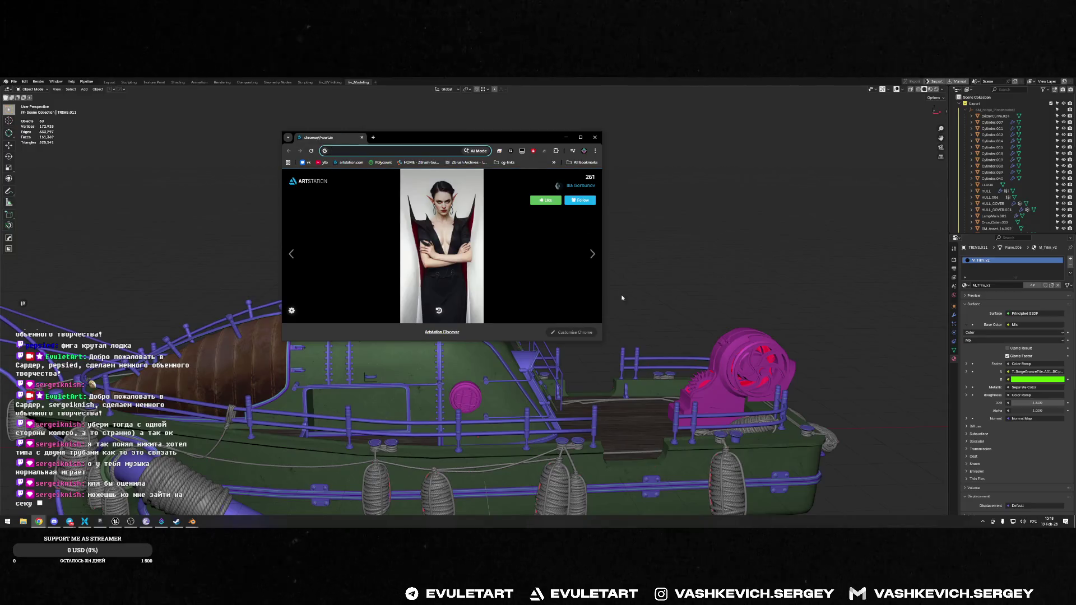
left_click_drag(600, 338, 895, 508)
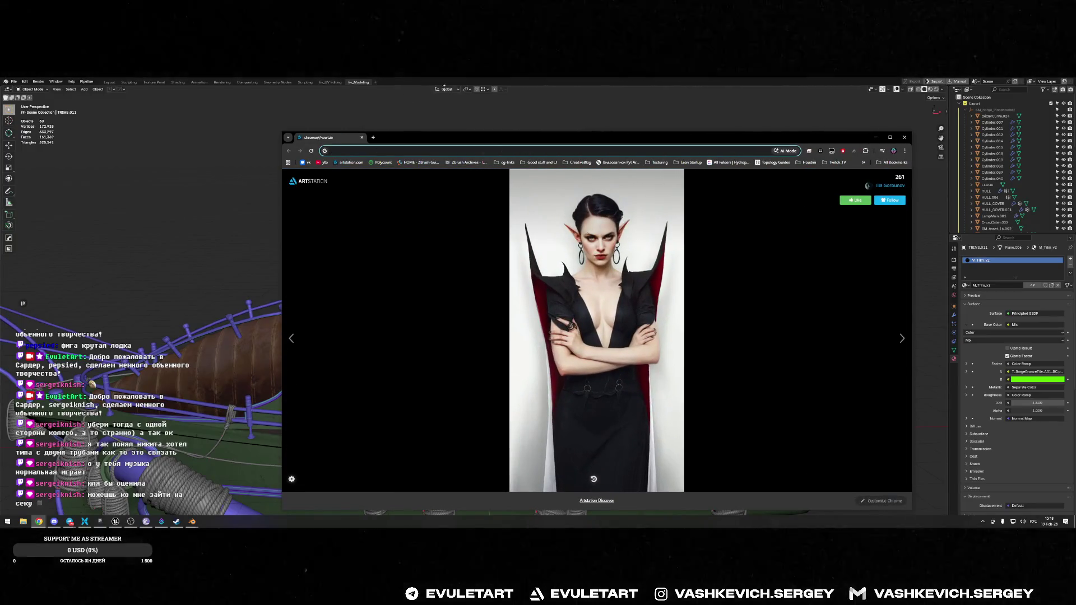
left_click_drag(588, 137, 437, 111)
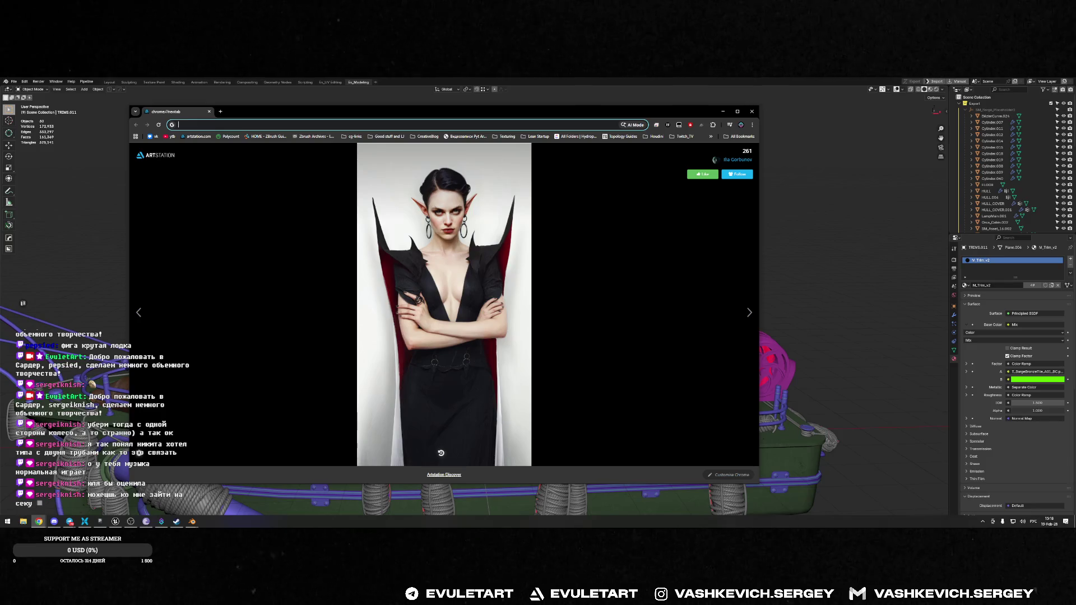
key("super+d")
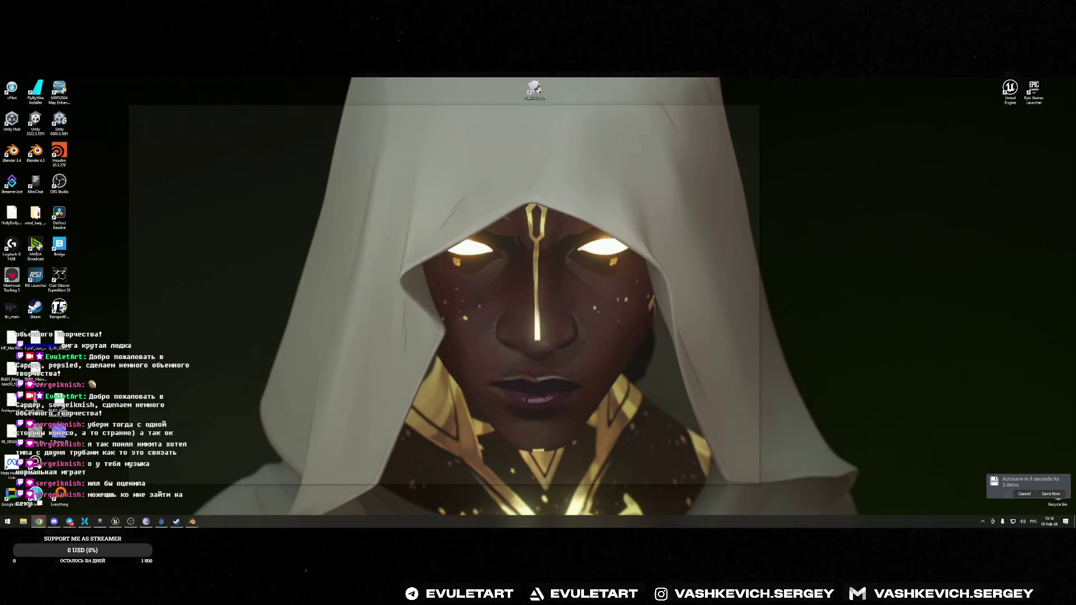
key("super+d")
left_click_drag(454, 102, 421, 103)
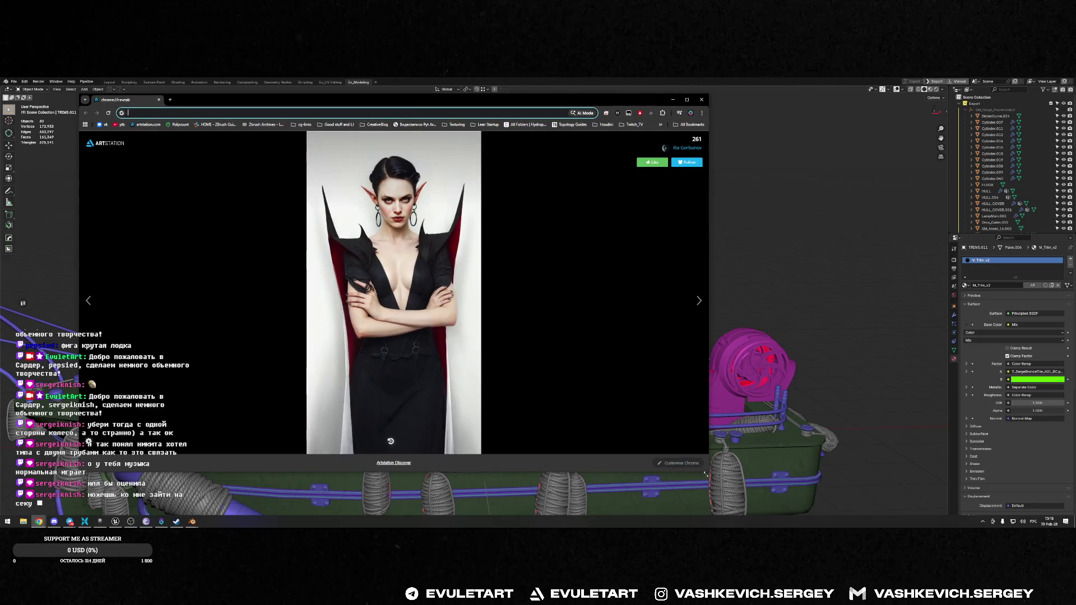
left_click_drag(706, 475, 943, 513)
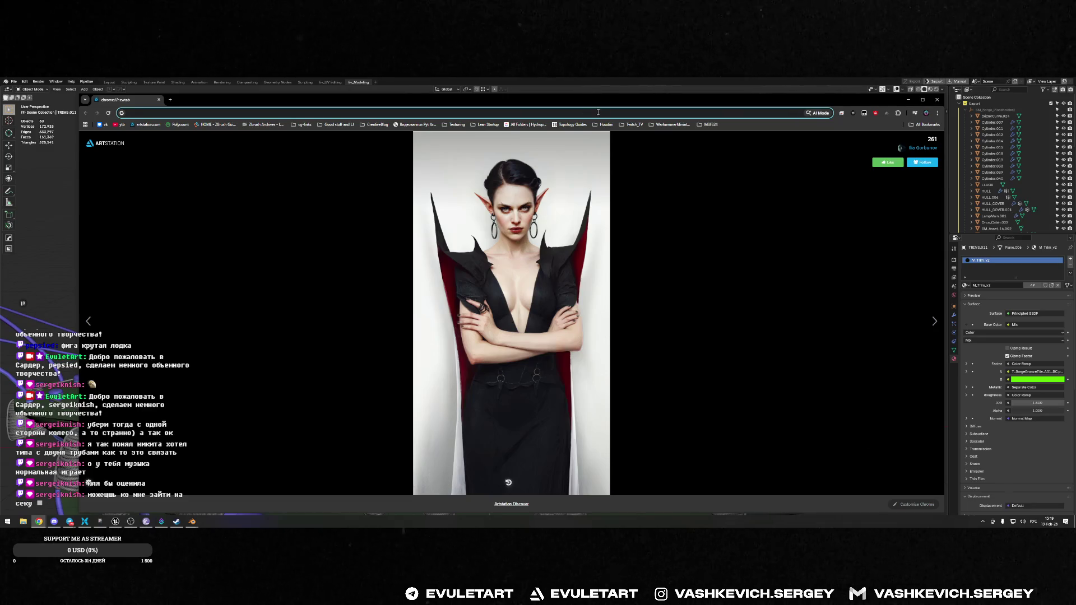
type("из 13 в 30")
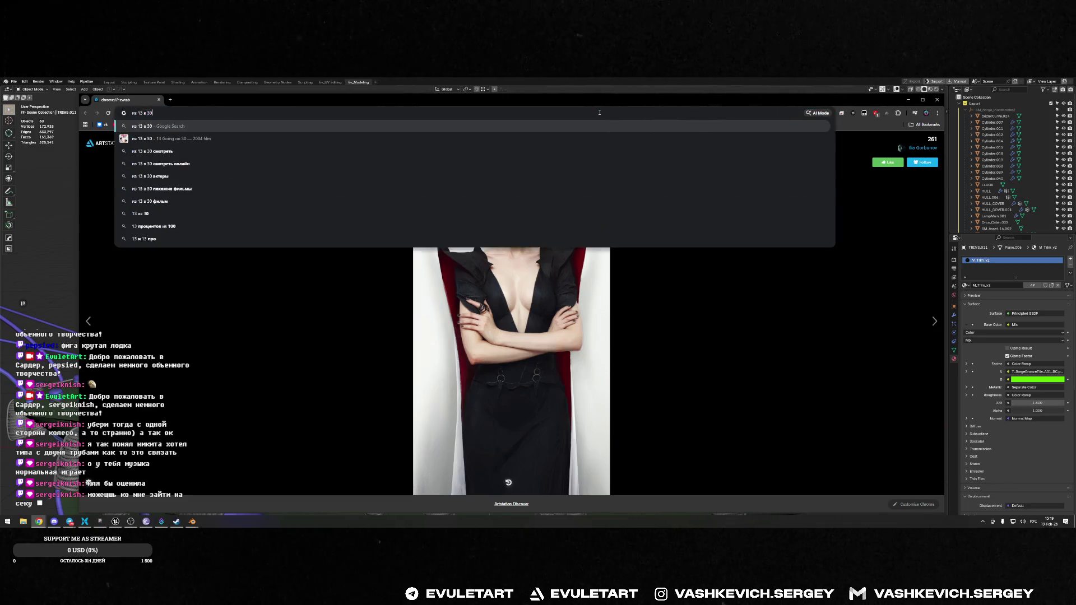
key("Return")
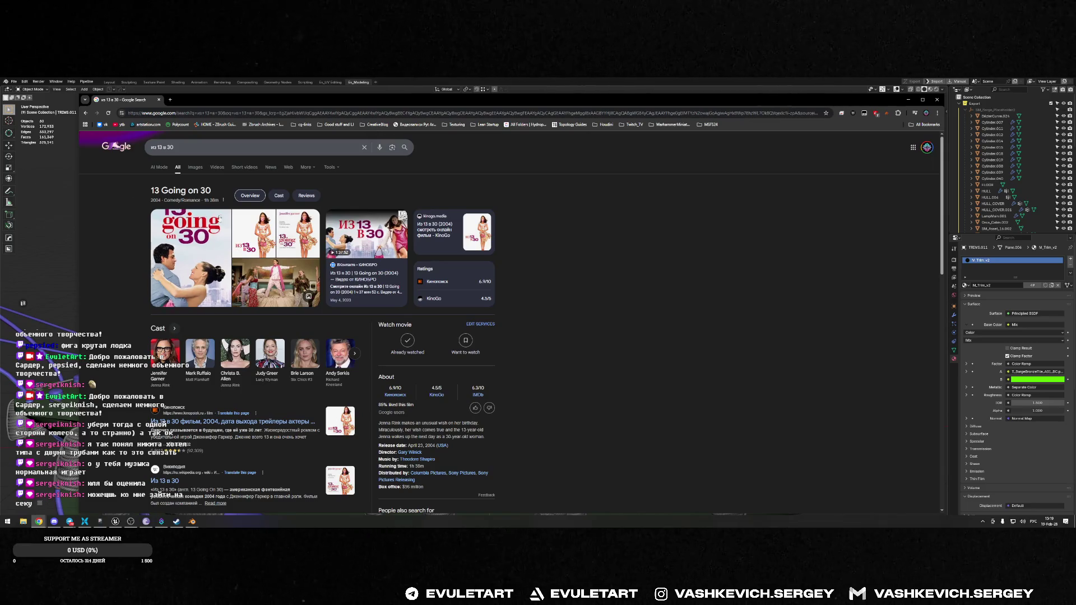
left_click(191, 256)
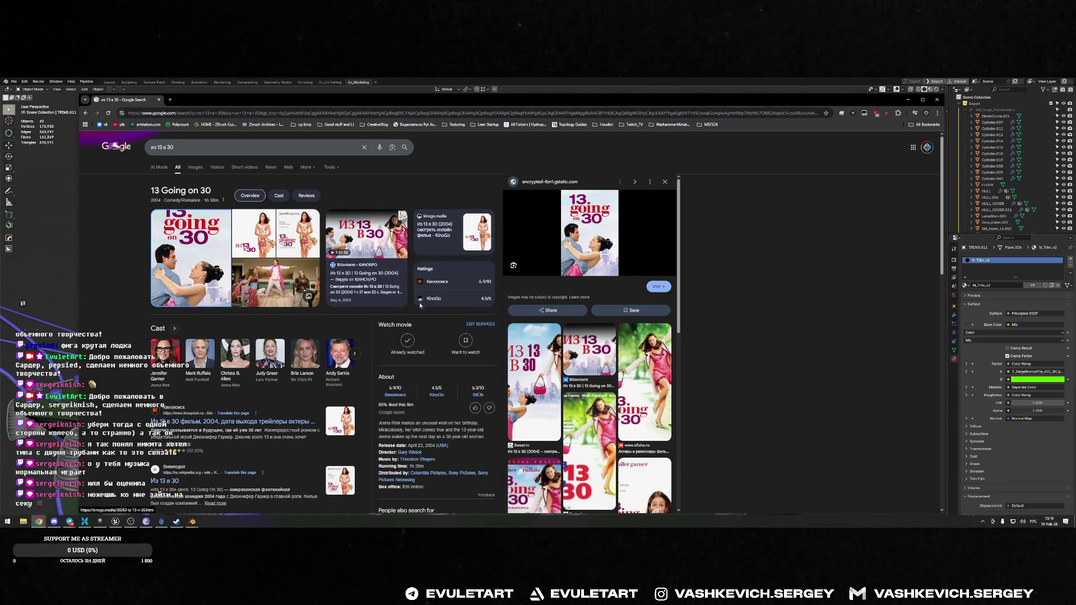
scroll(370, 275, "down", 2)
scroll(371, 275, "down", 3)
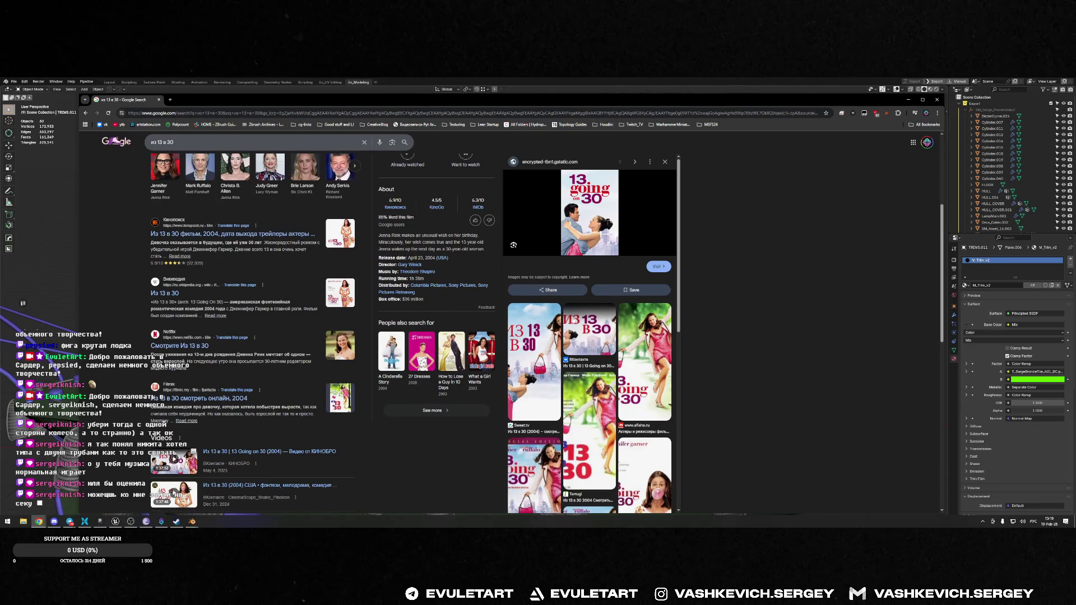
scroll(537, 262, "up", 3)
scroll(538, 262, "up", 1)
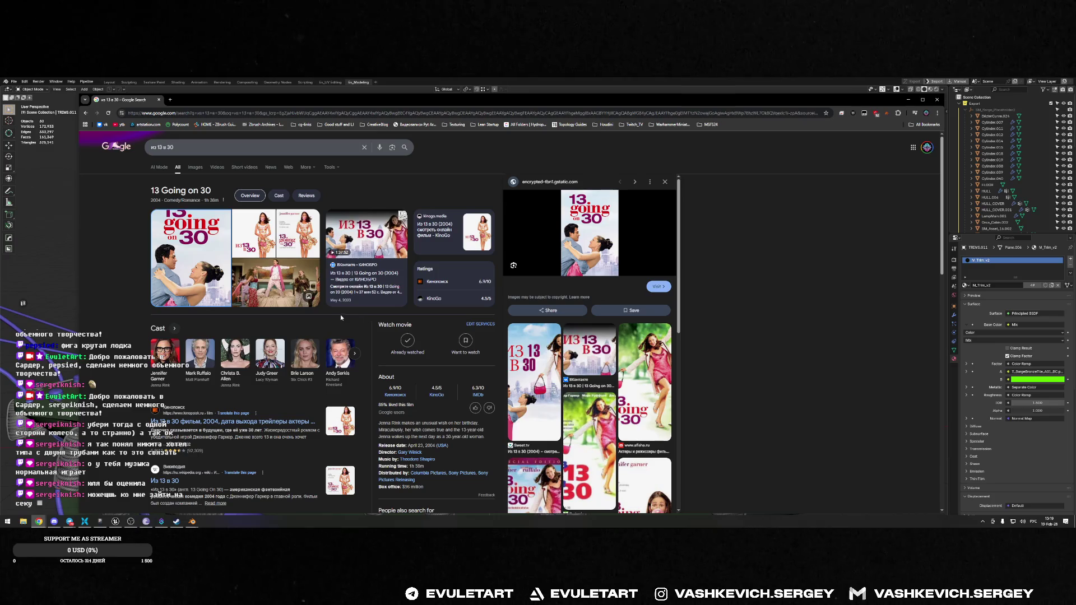
left_click(200, 354)
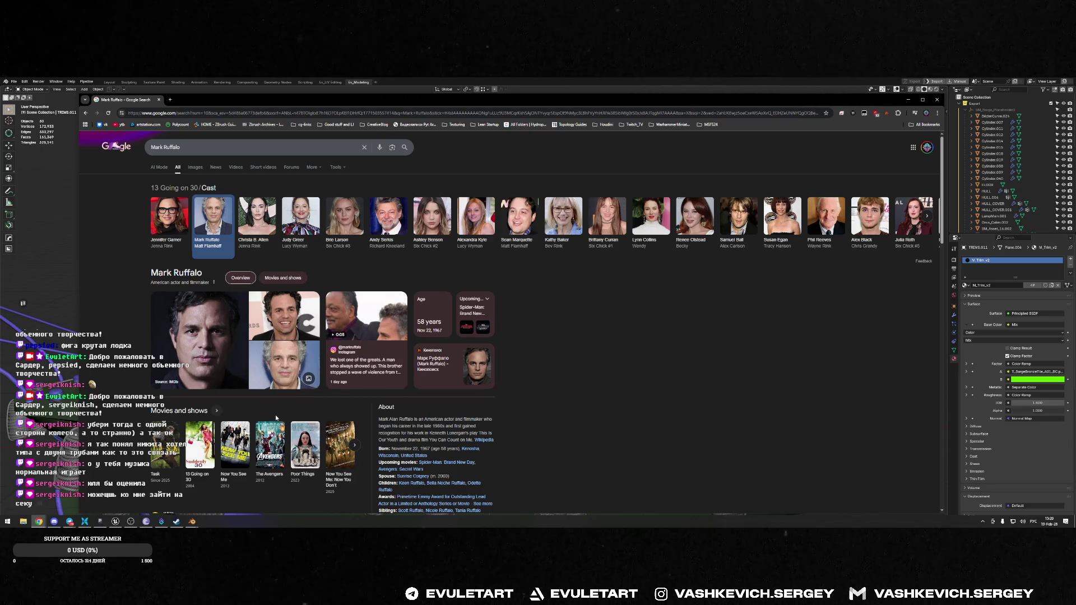
scroll(353, 446, "down", 3)
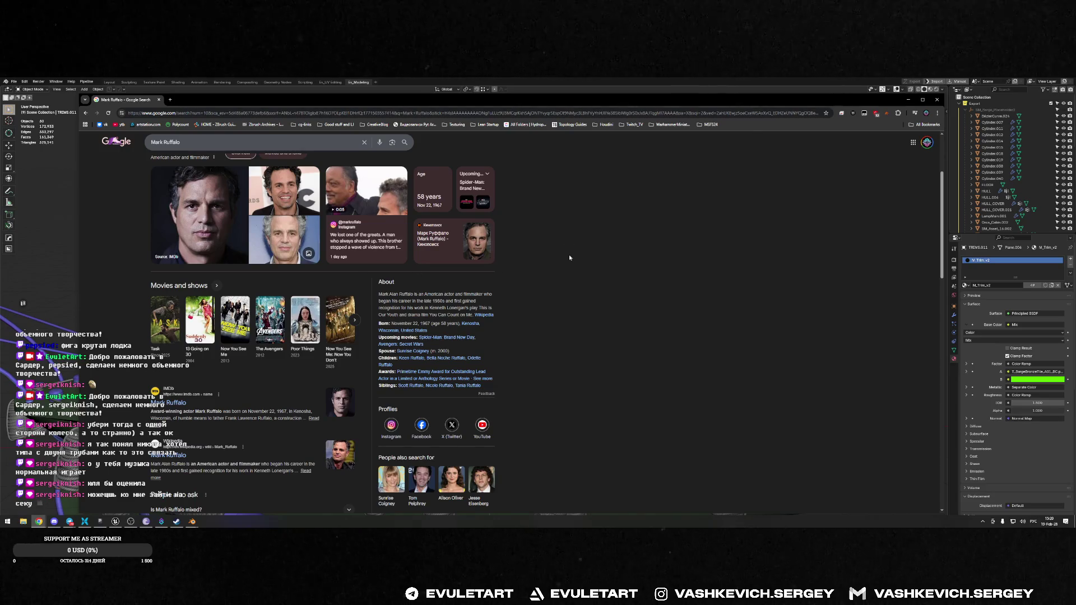
scroll(337, 219, "down", 1)
scroll(159, 274, "up", 1)
left_click_drag(143, 273, 159, 273)
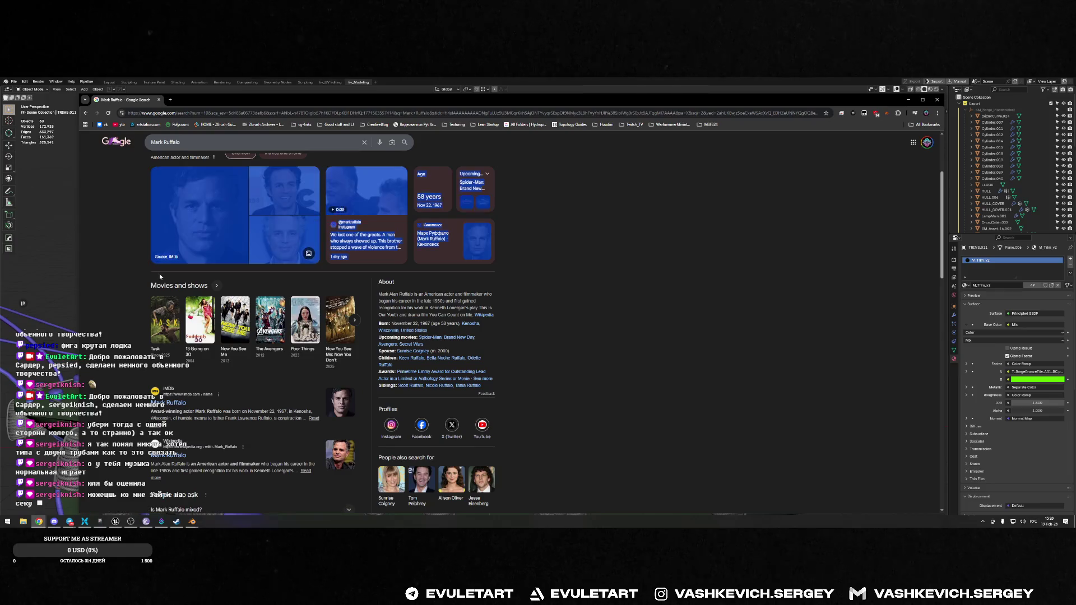
left_click(377, 289)
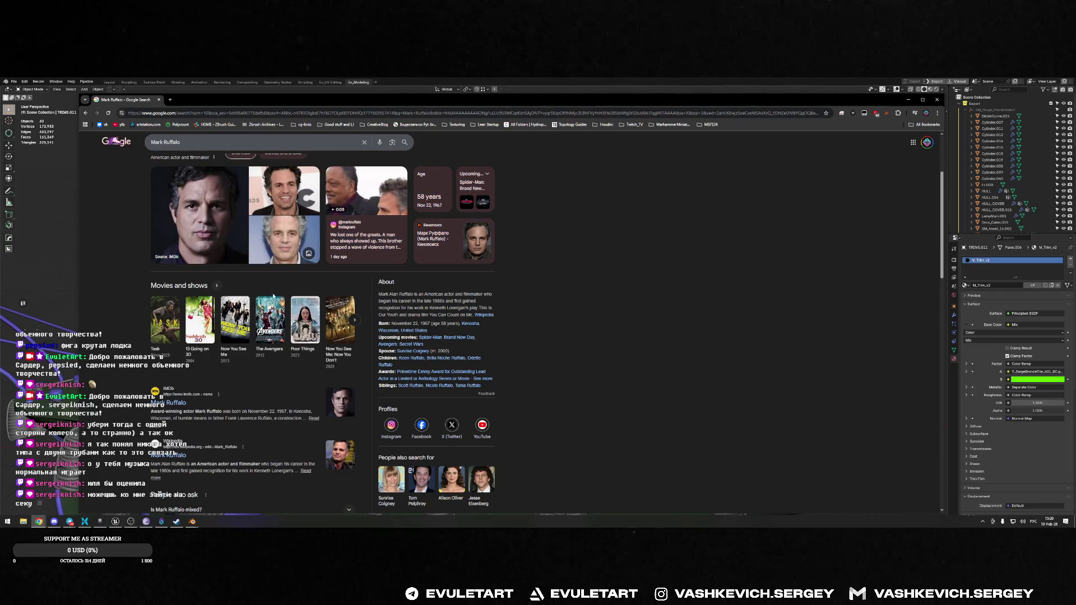
left_click_drag(154, 275, 210, 285)
left_click(155, 274)
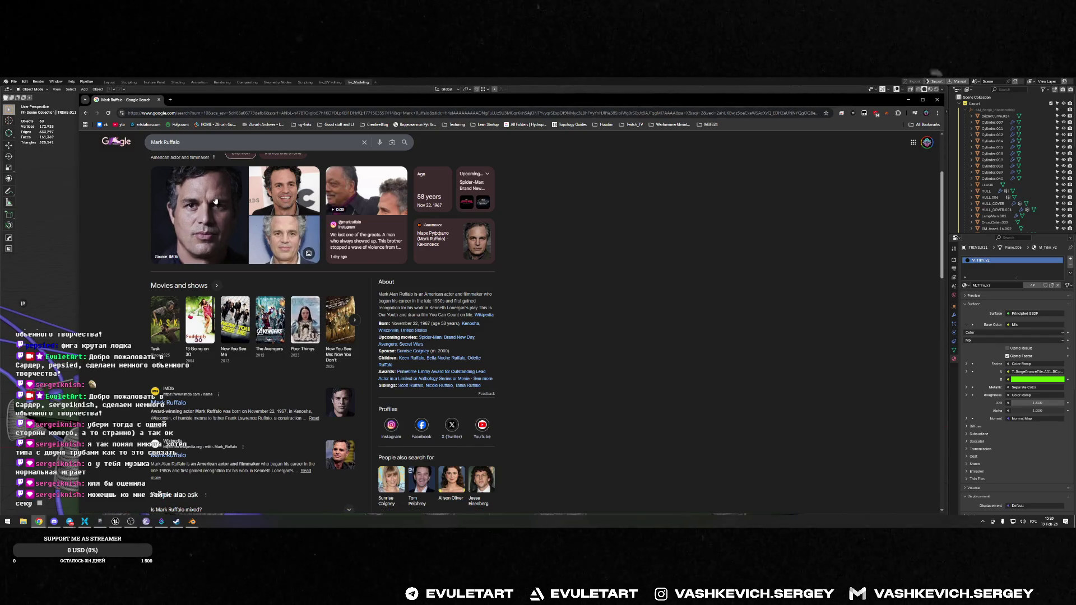
scroll(464, 226, "up", 3)
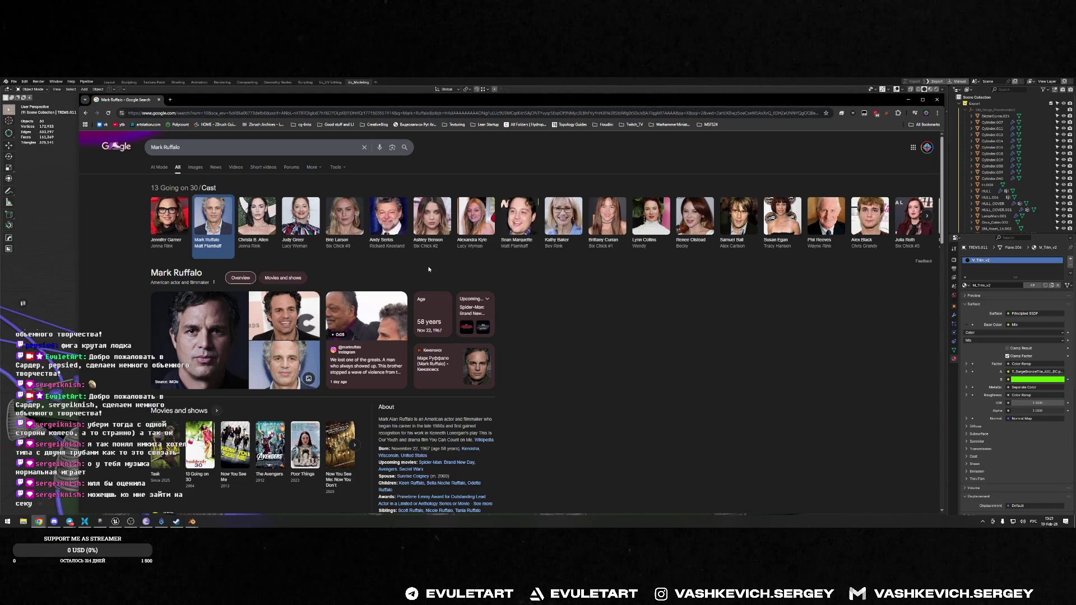
key("/")
key("ctrl+a")
type("штеу")
key("Down")
key("Down")
key("Return")
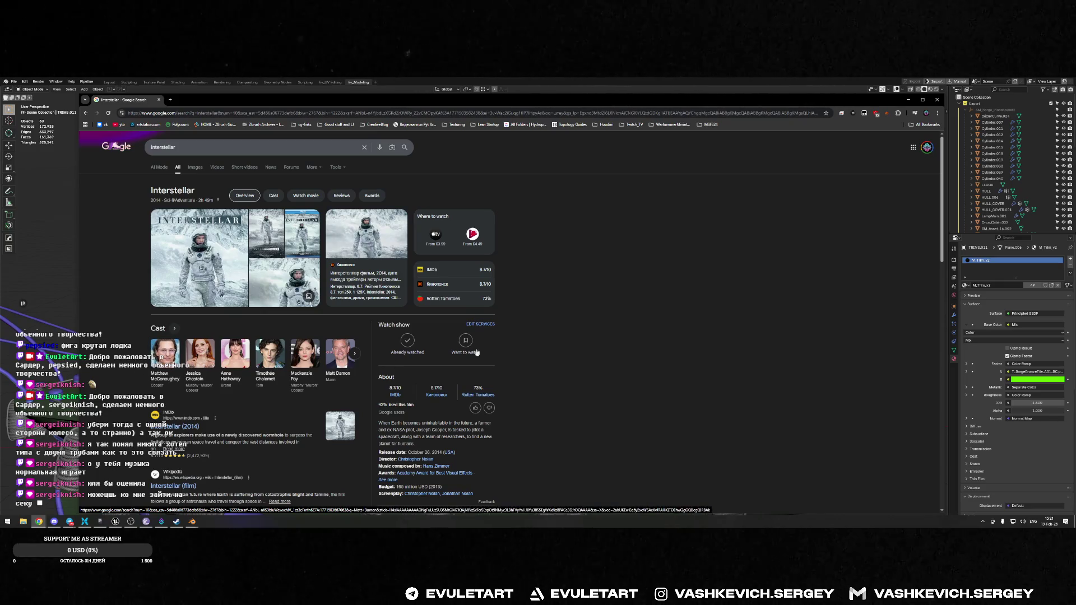
left_click(175, 328)
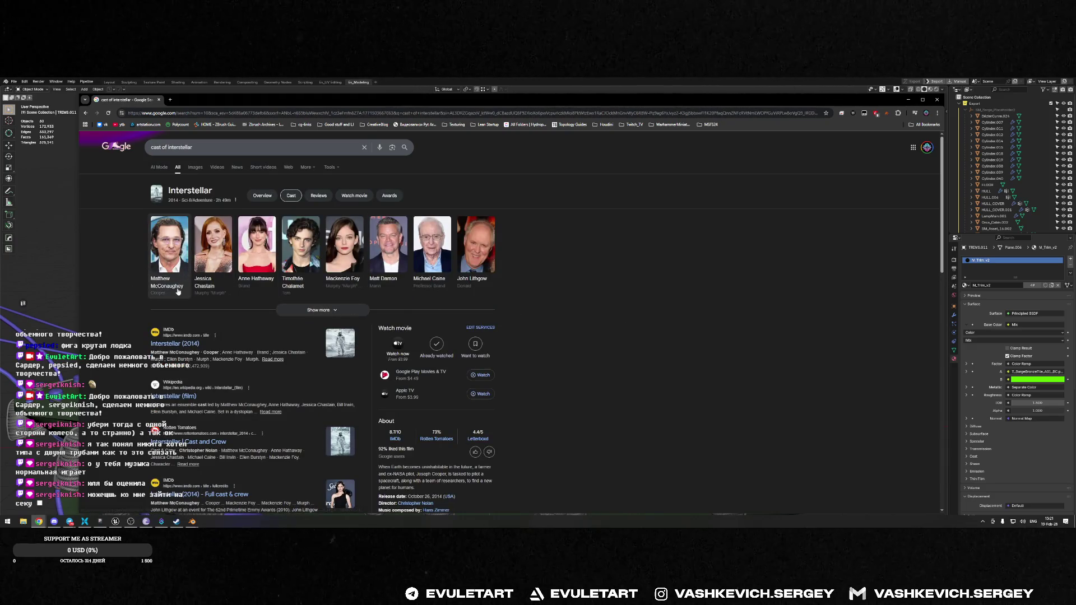
left_click(194, 166)
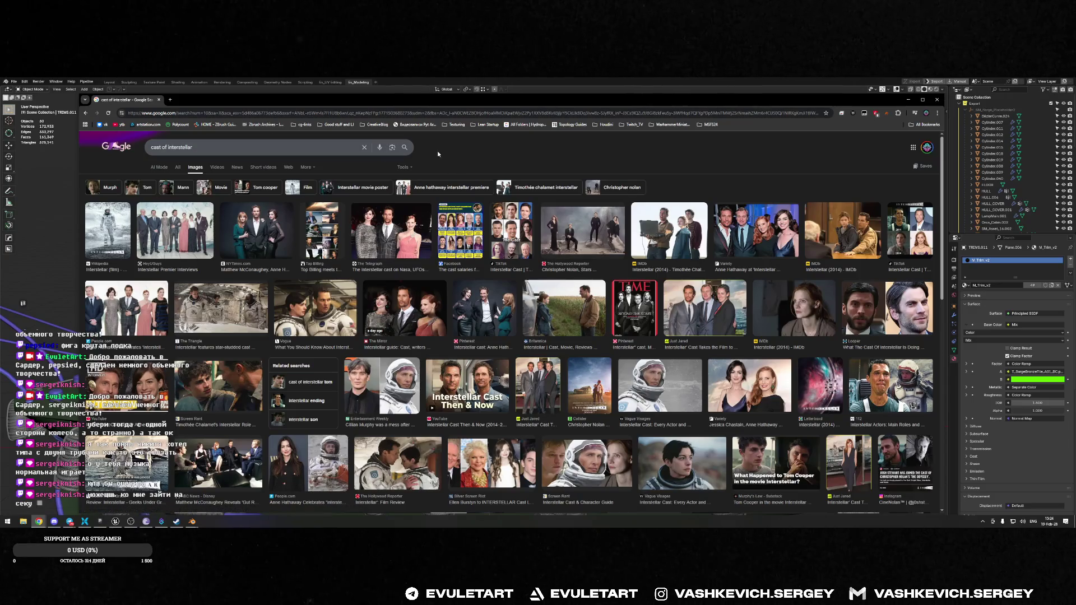
left_click_drag(163, 104, 538, 303)
scroll(538, 303, "down", 5)
scroll(542, 306, "up", 8)
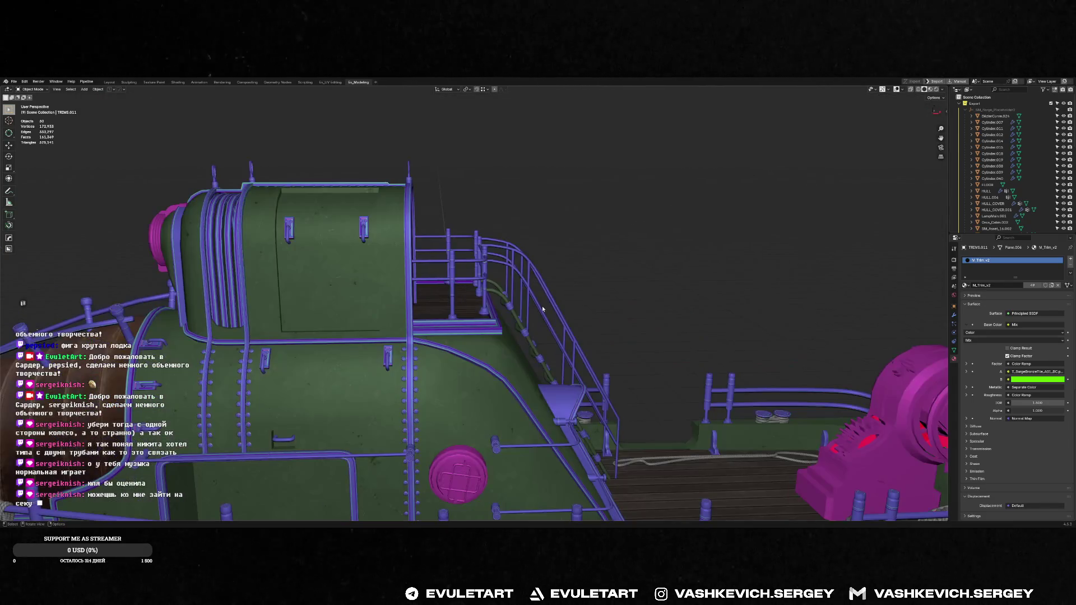
mouse_move(526, 320)
middle_mouse_down()
mouse_move(229, 281)
mouse_move(397, 273)
mouse_move(582, 289)
mouse_move(379, 308)
mouse_move(404, 315)
middle_mouse_up()
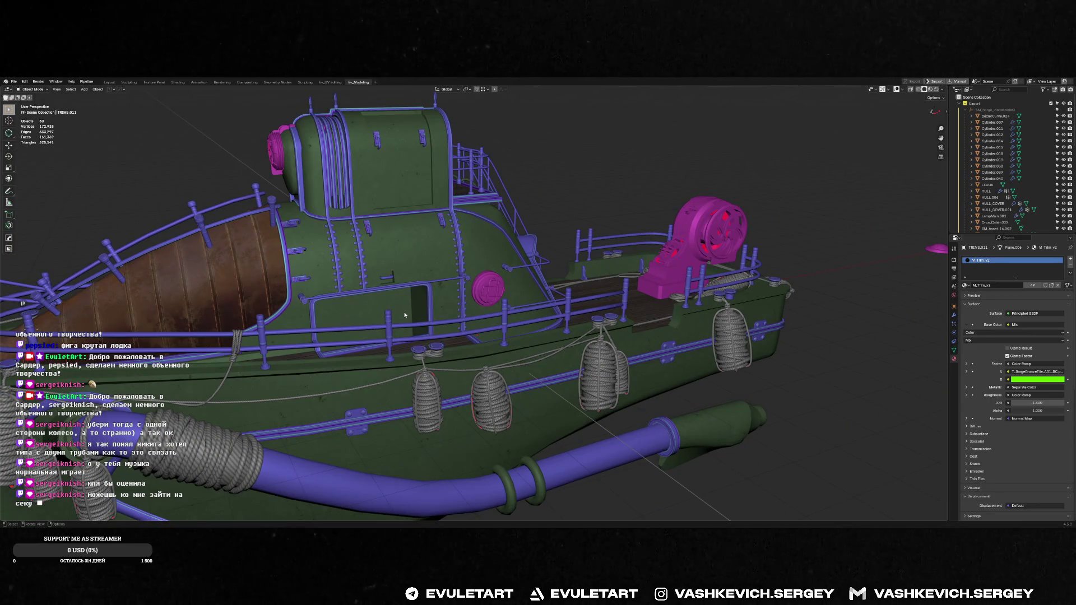
key("alt+Tab")
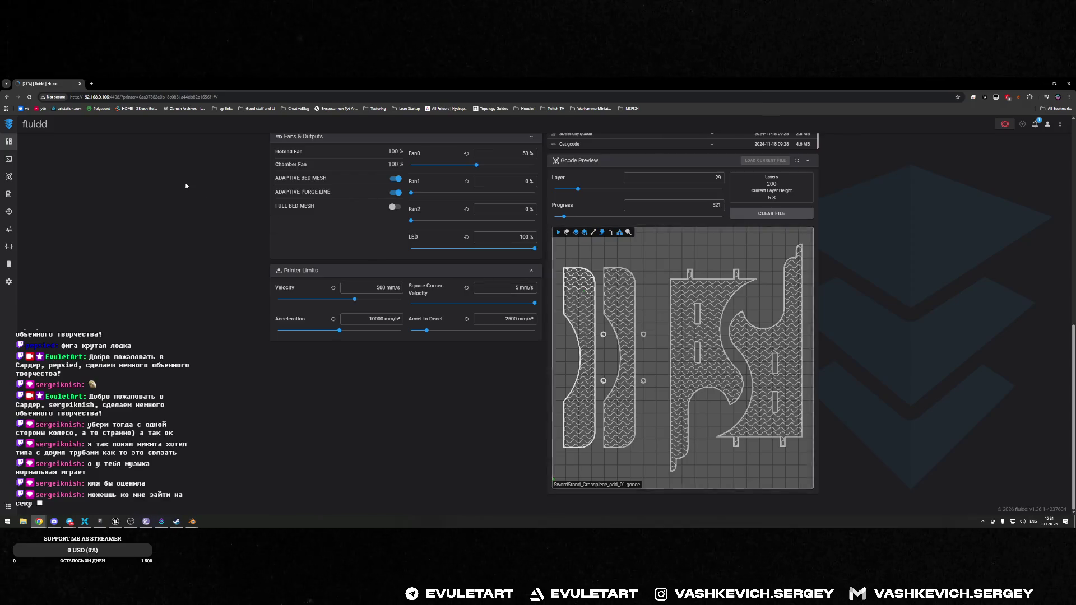
scroll(185, 182, "up", 10)
scroll(185, 184, "up", 1)
scroll(185, 184, "down", 5)
scroll(230, 186, "down", 5)
key("alt+Tab")
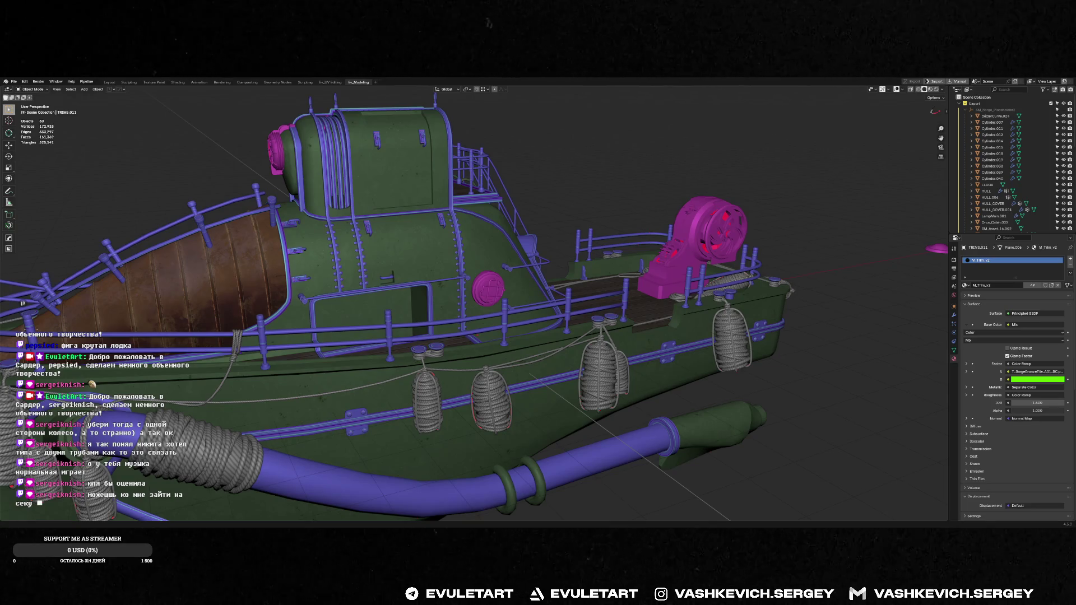
key("alt+Tab")
left_click_drag(535, 291, 463, 160)
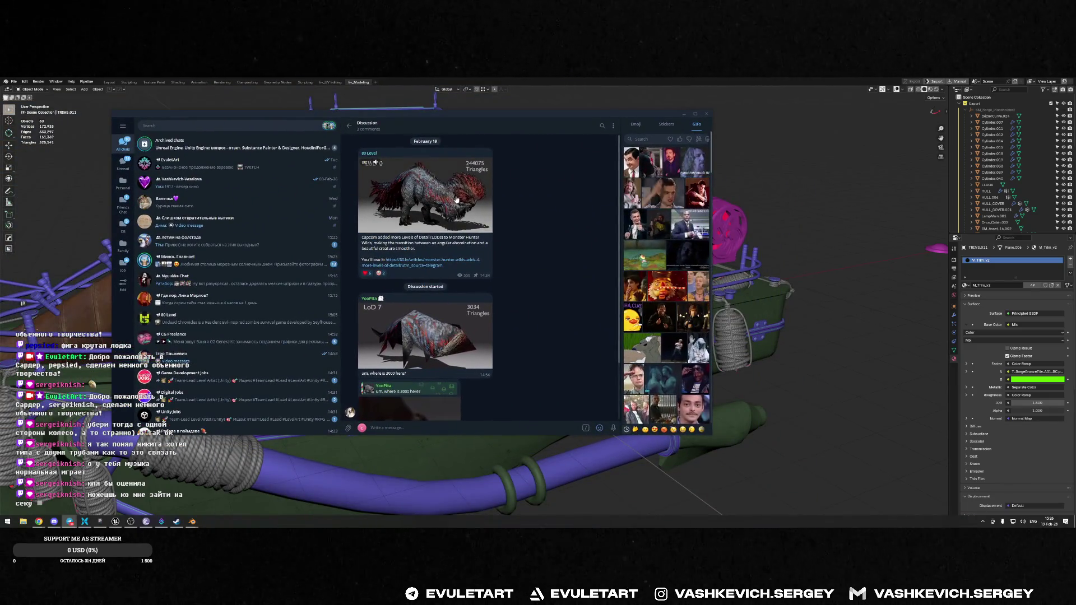
left_click(462, 158)
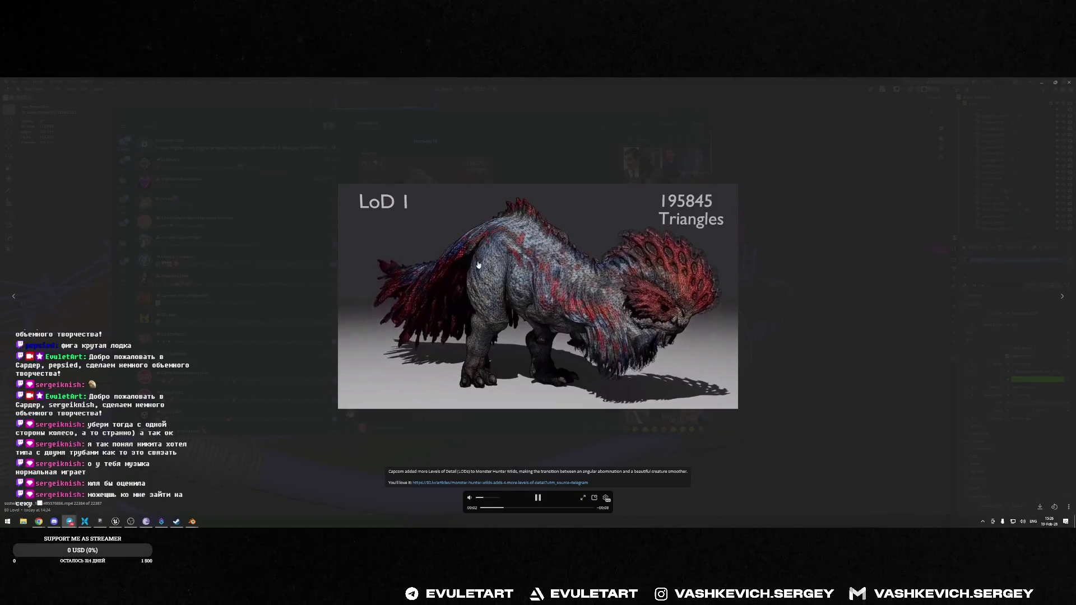
key("space")
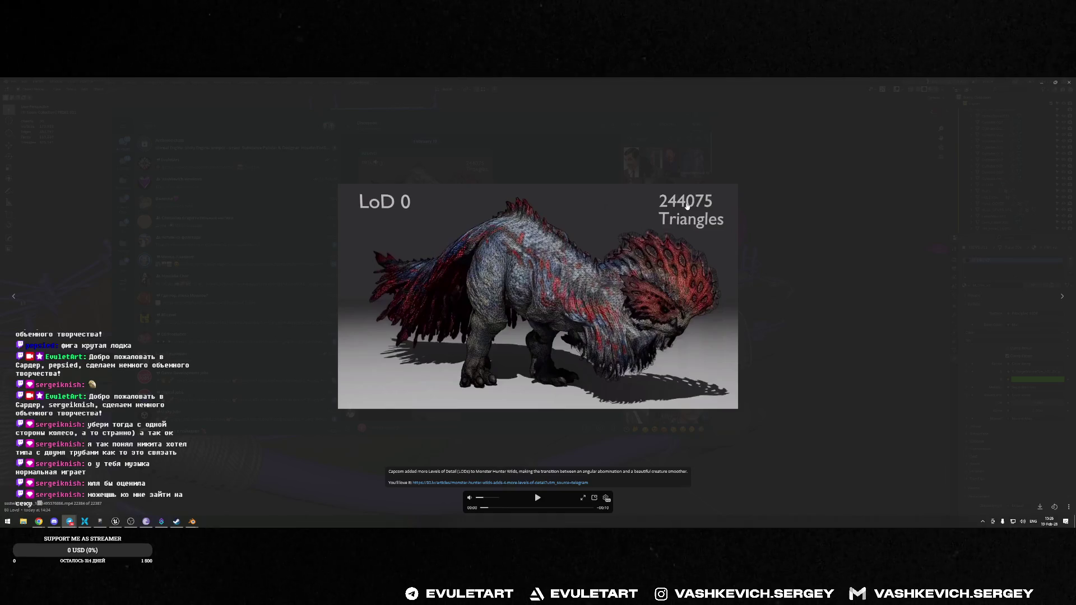
left_click(539, 497)
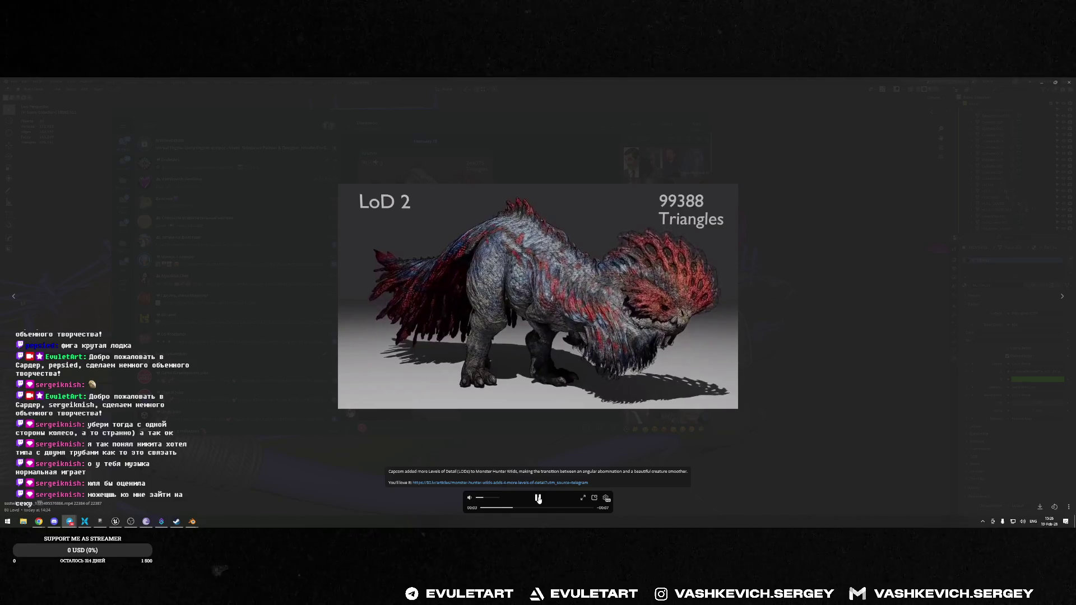
left_click(538, 498)
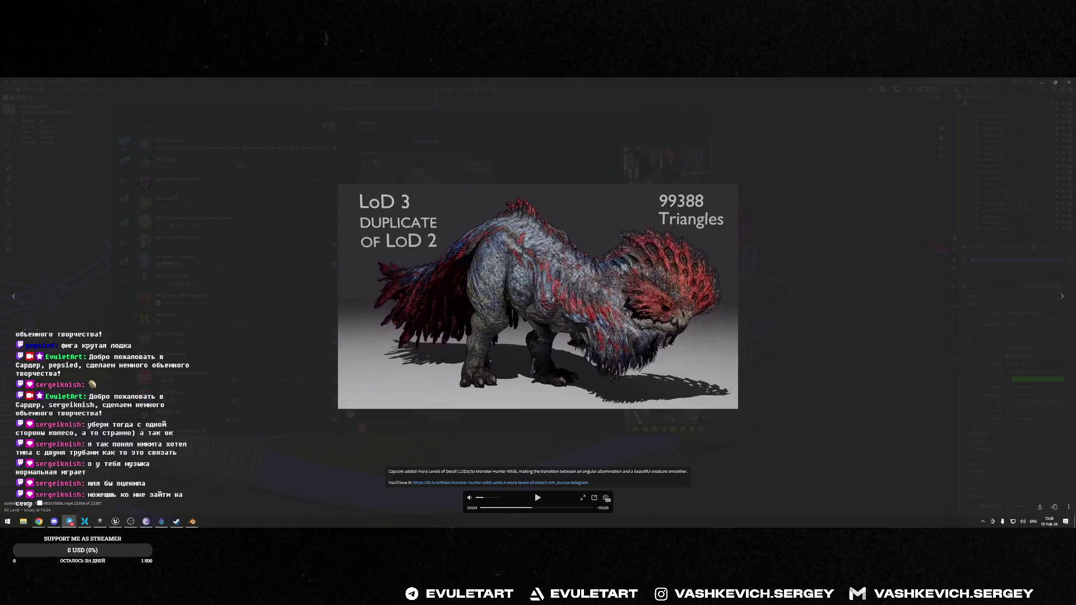
left_click(538, 499)
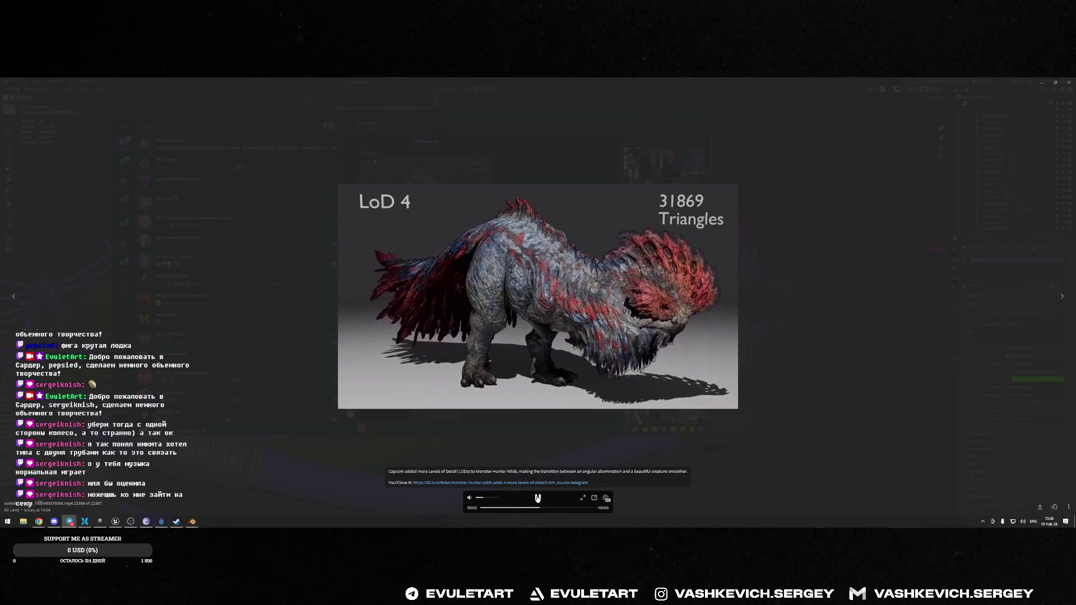
left_click(538, 498)
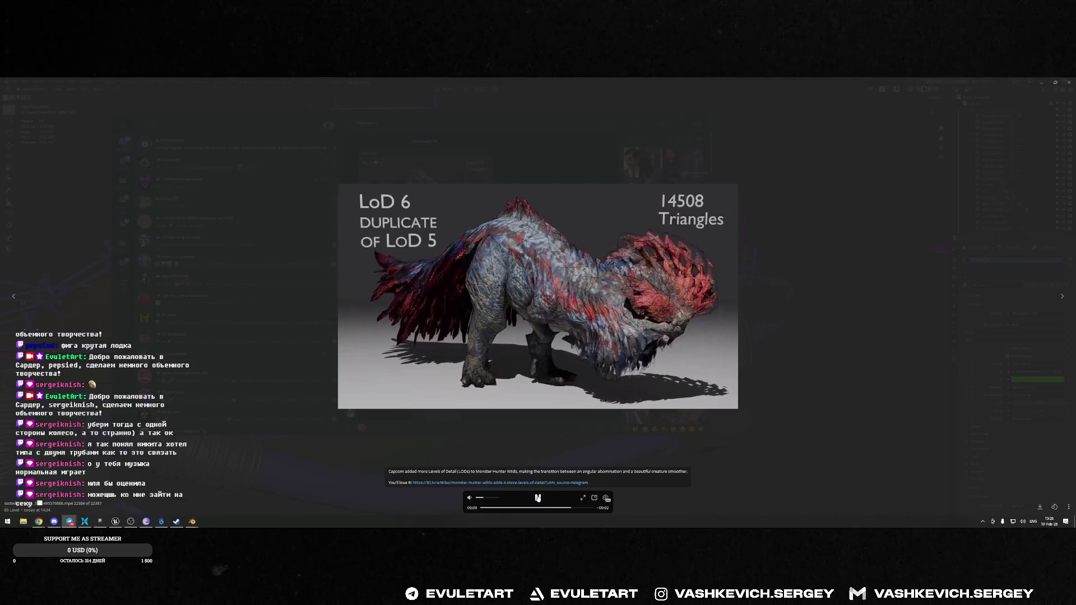
left_click(538, 499)
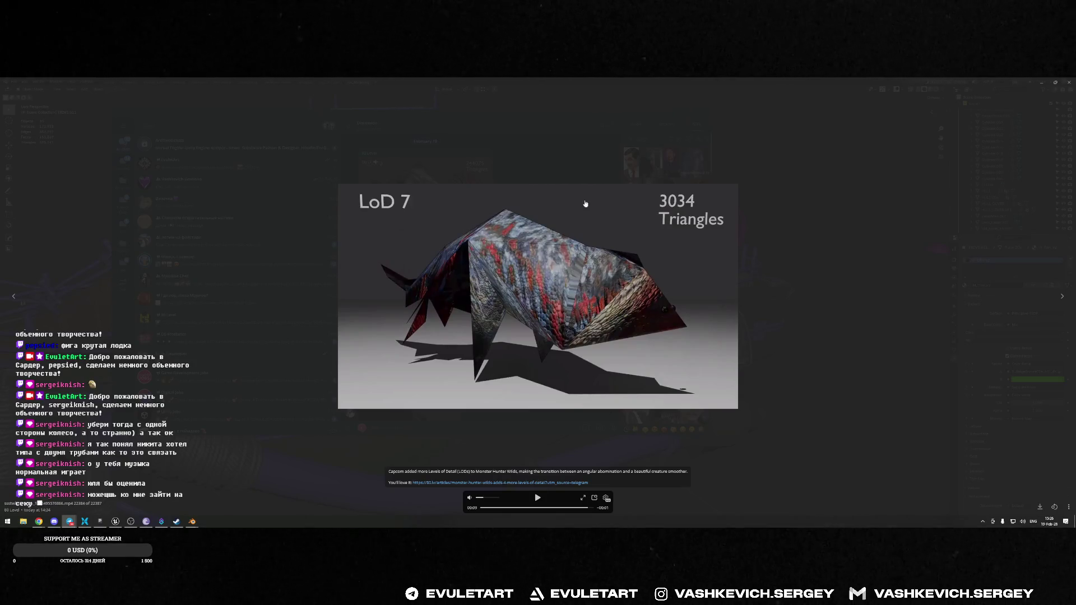
key("Escape")
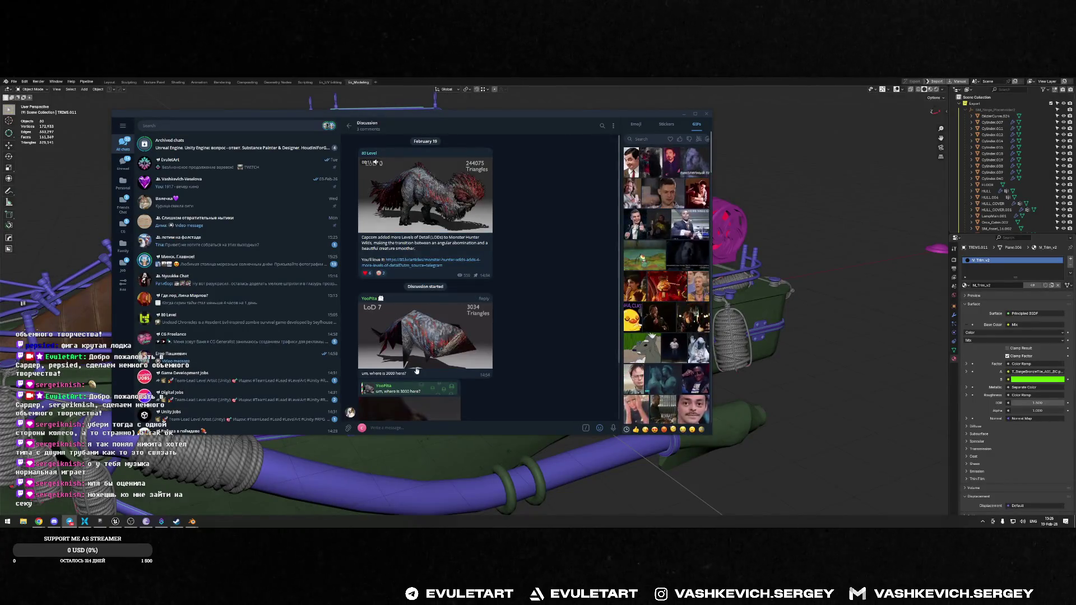
scroll(404, 370, "down", 1)
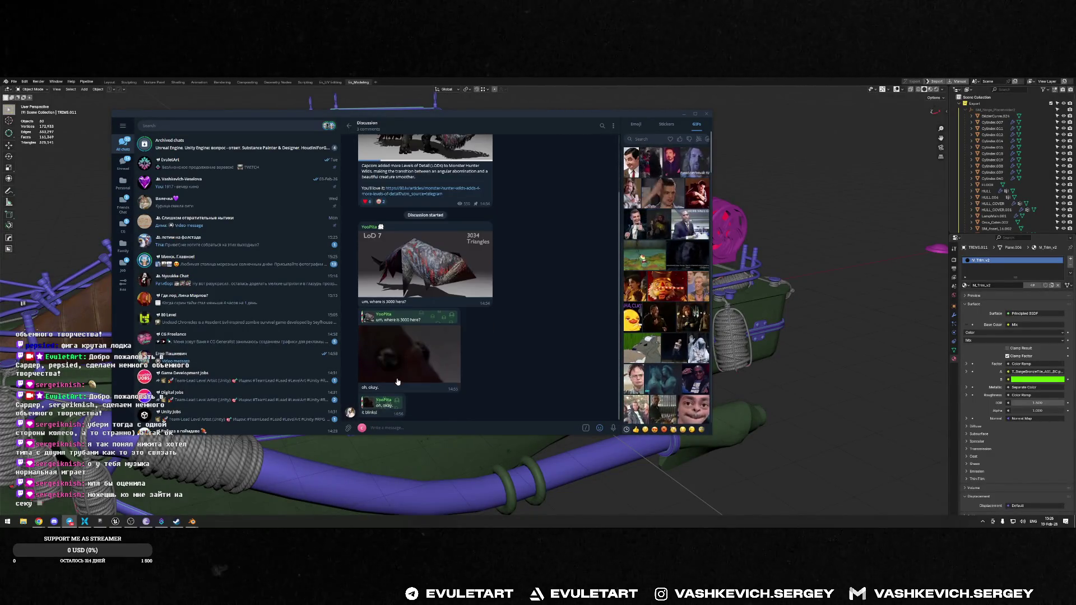
left_click(426, 367)
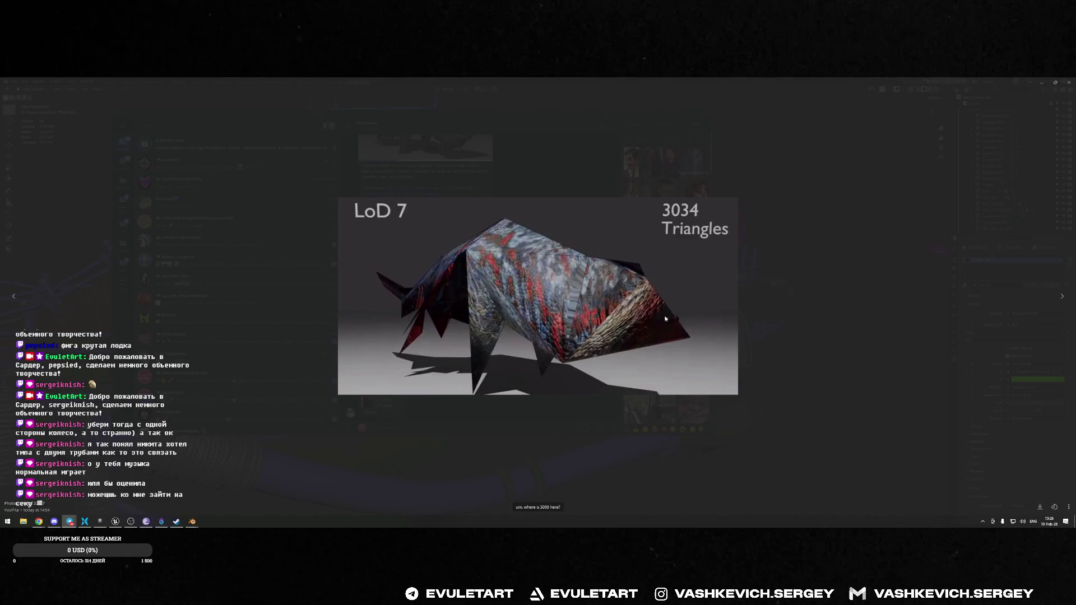
key("Escape")
left_click(636, 348)
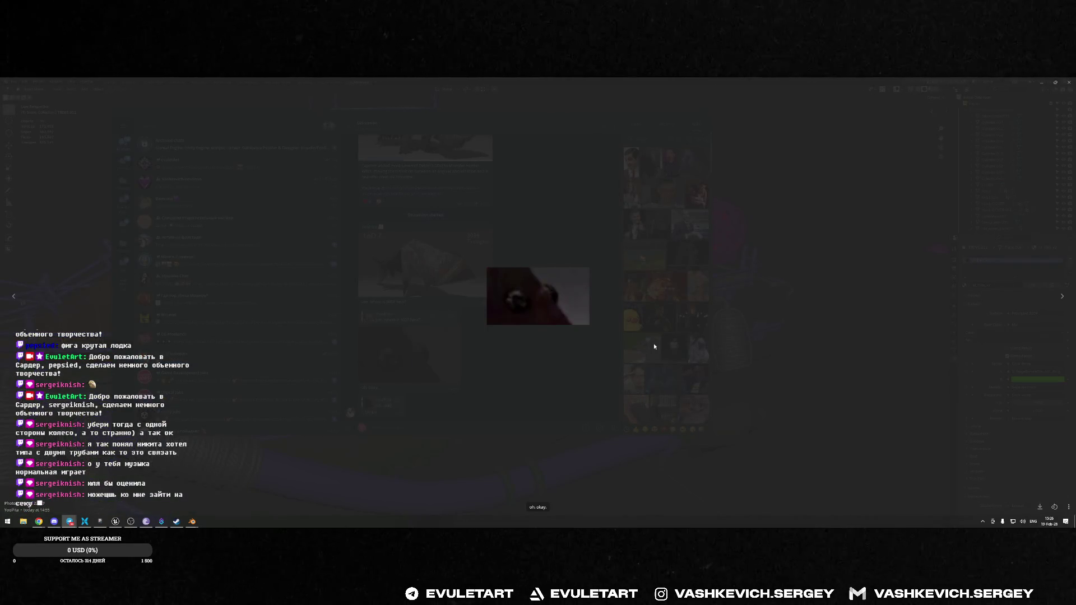
left_click(653, 344)
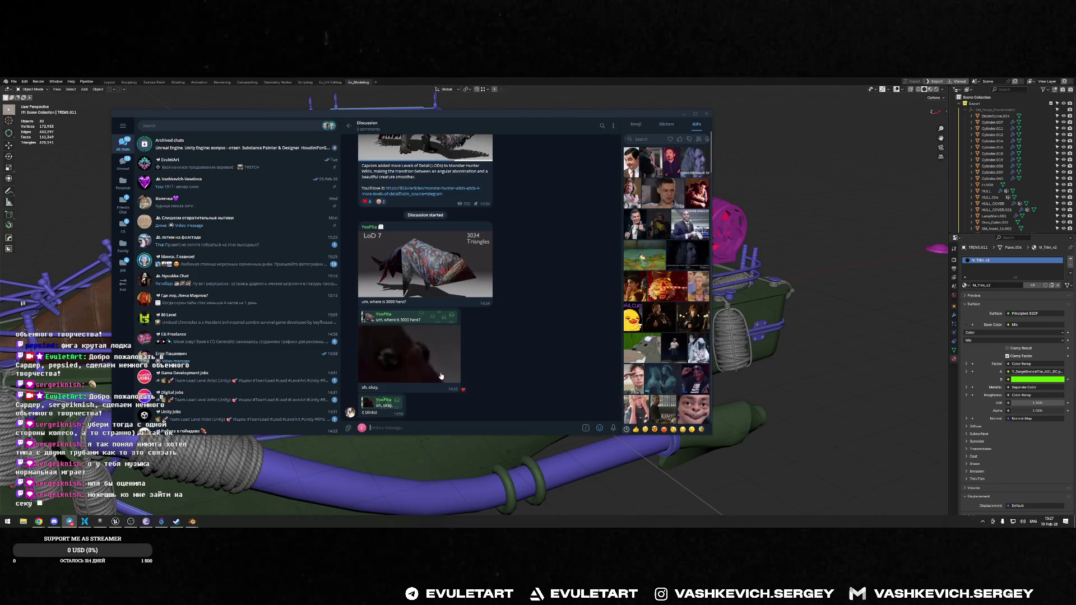
scroll(440, 230, "up", 2)
left_click(459, 350)
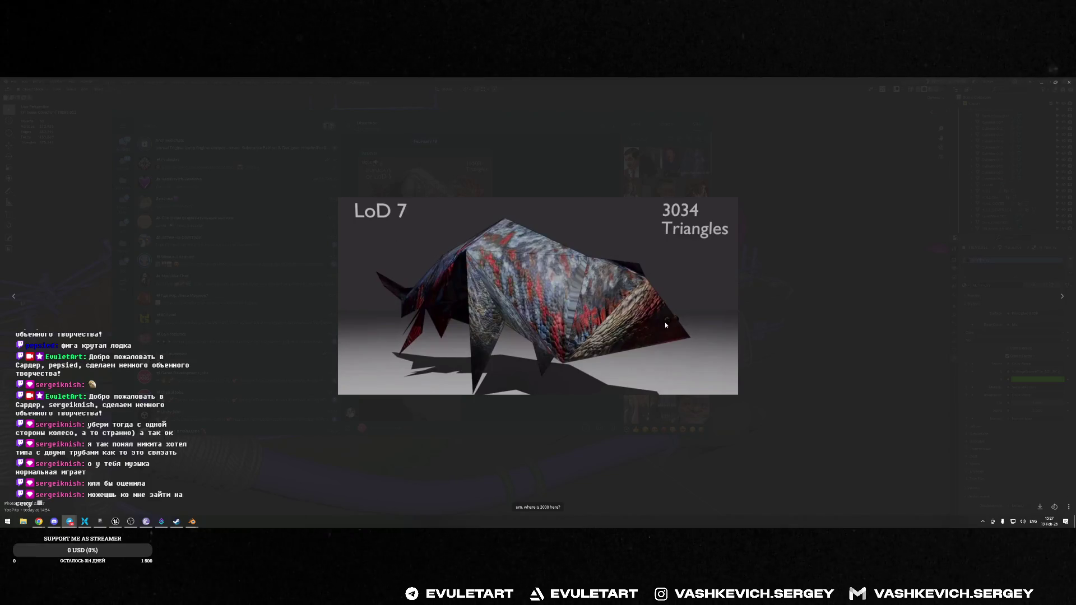
key("Escape")
left_click(445, 206)
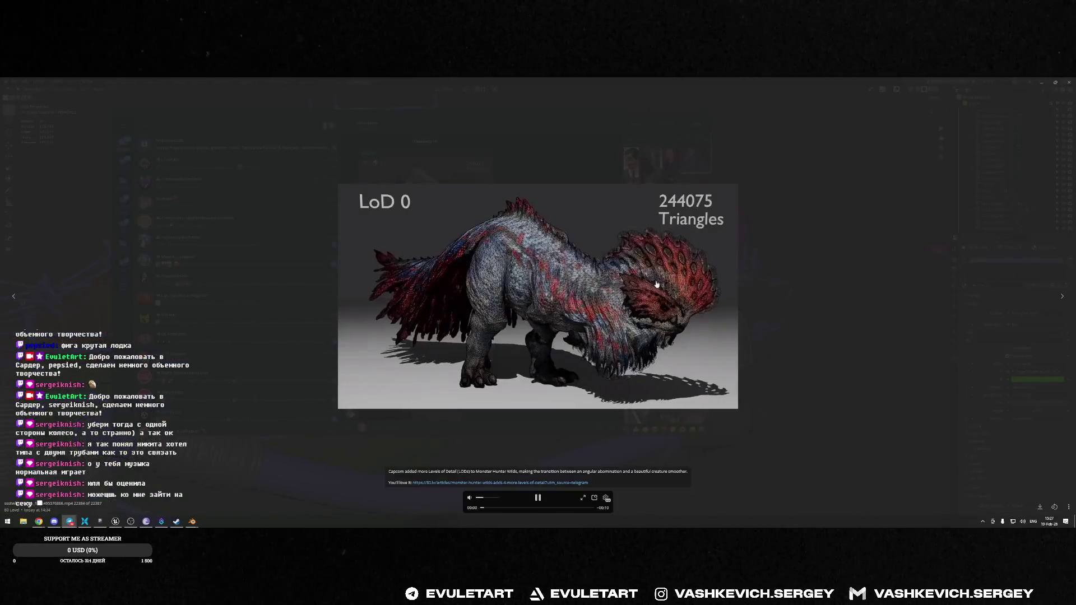
left_click(581, 510)
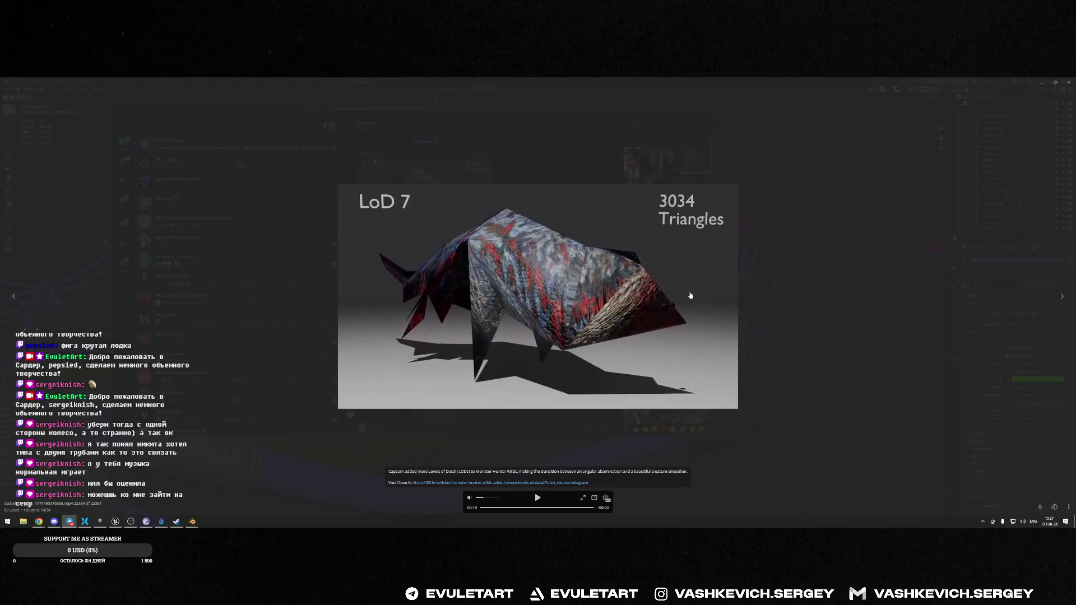
left_click(572, 508)
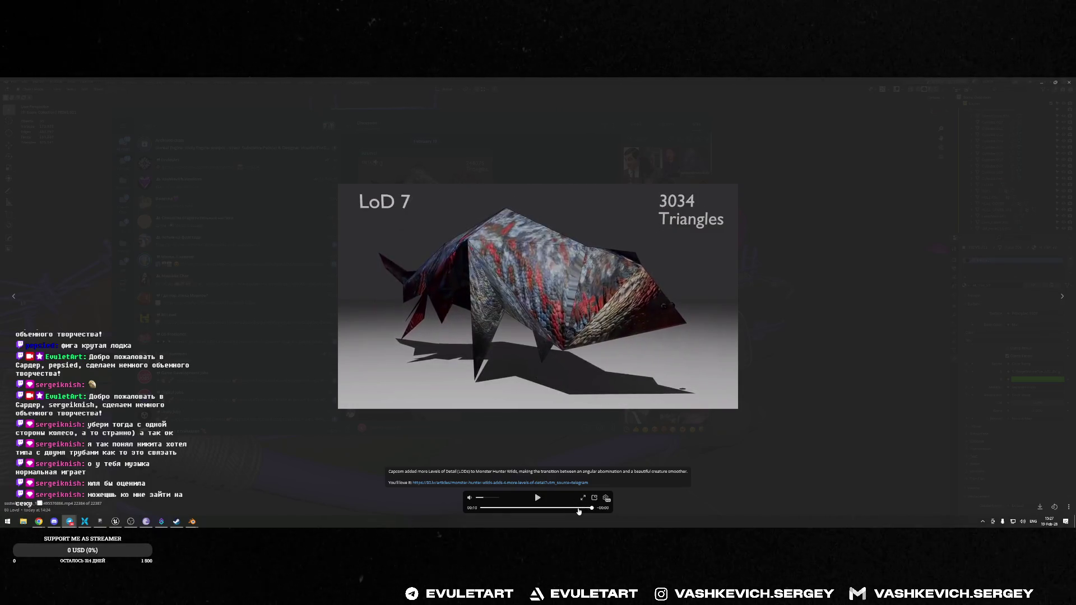
key("Escape")
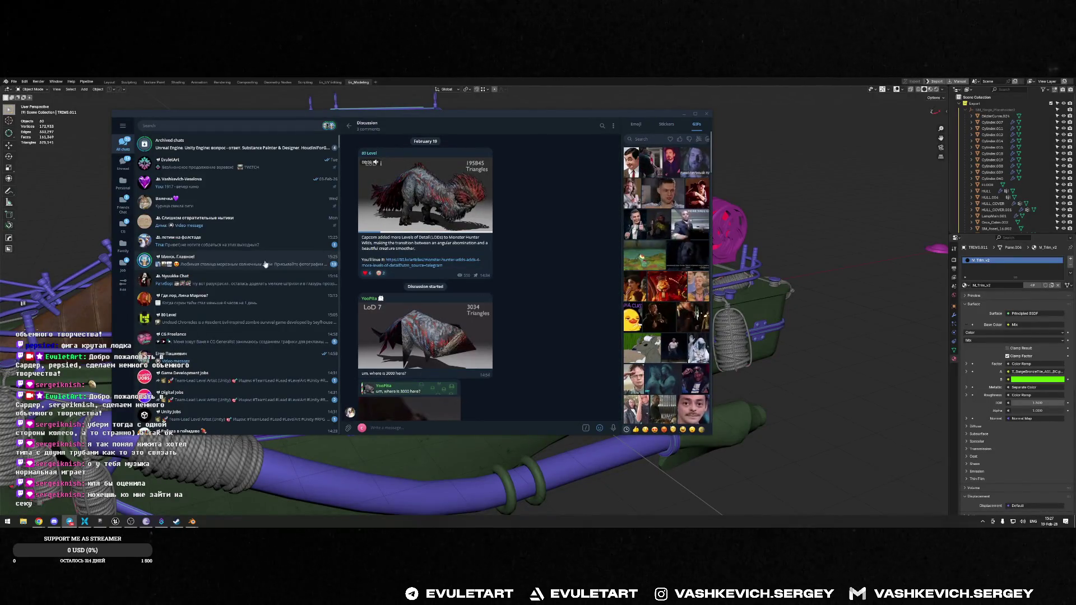
left_click(427, 107)
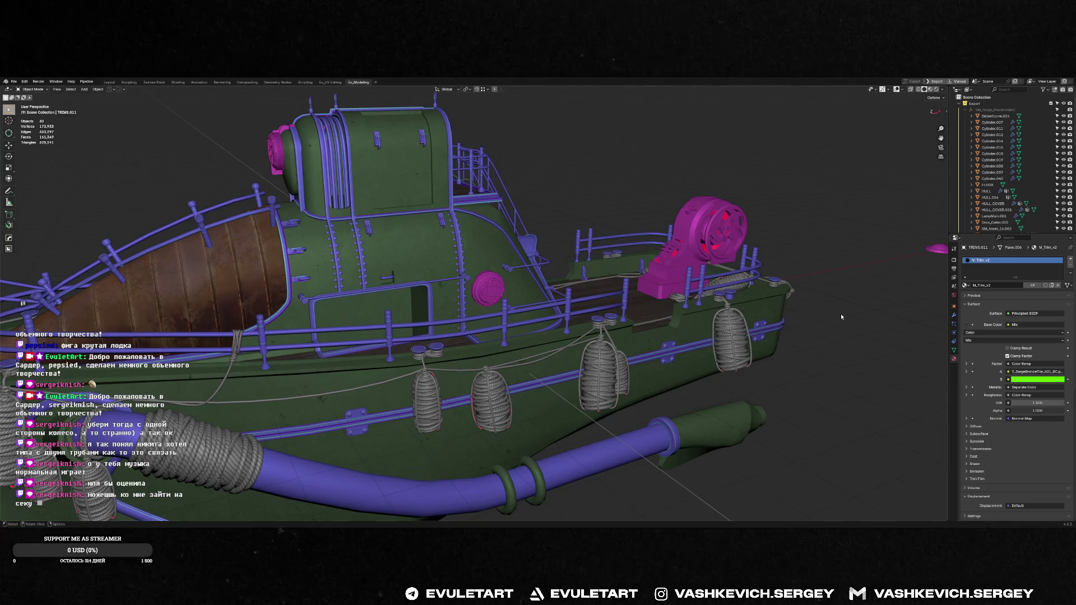
right_click(794, 227)
middle_click_drag(794, 227, 465, 260)
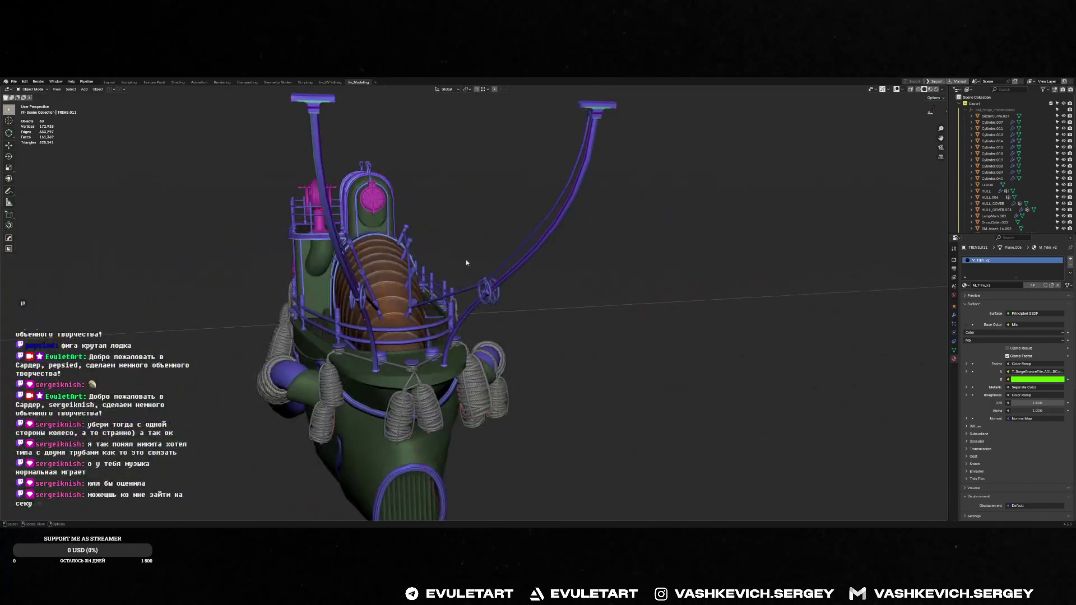
scroll(466, 260, "up", 5)
scroll(434, 286, "down", 8)
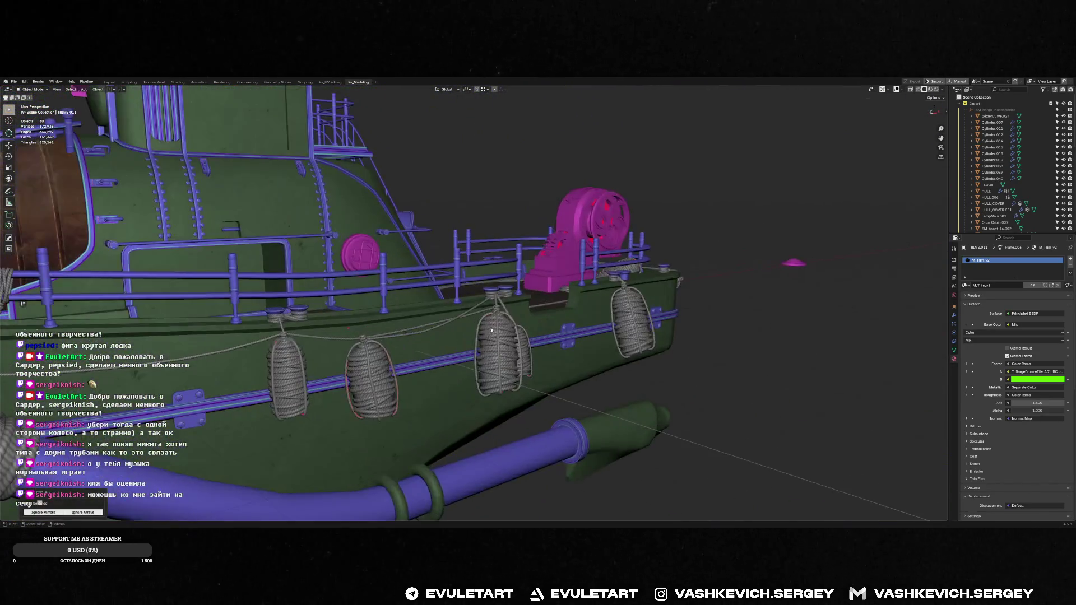
scroll(365, 336, "up", 8)
middle_click_drag(365, 337, 464, 320)
scroll(465, 320, "down", 5)
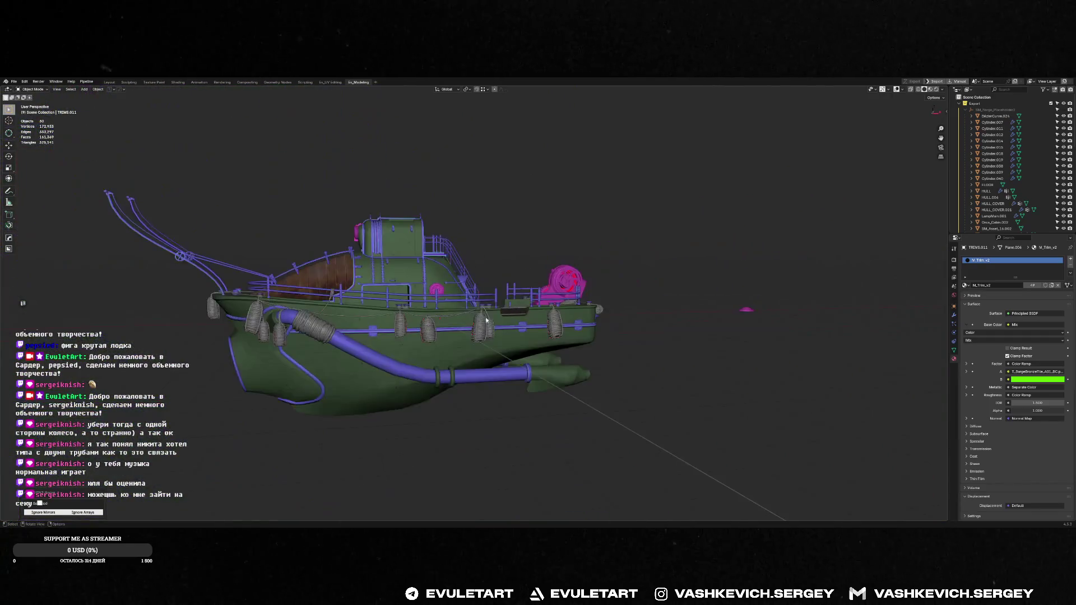
scroll(502, 332, "up", 5)
scroll(502, 333, "up", 3)
scroll(503, 320, "up", 3)
mouse_move(503, 312)
middle_mouse_down()
mouse_move(525, 305)
mouse_move(548, 326)
mouse_move(471, 311)
mouse_move(428, 338)
mouse_move(640, 352)
middle_mouse_up()
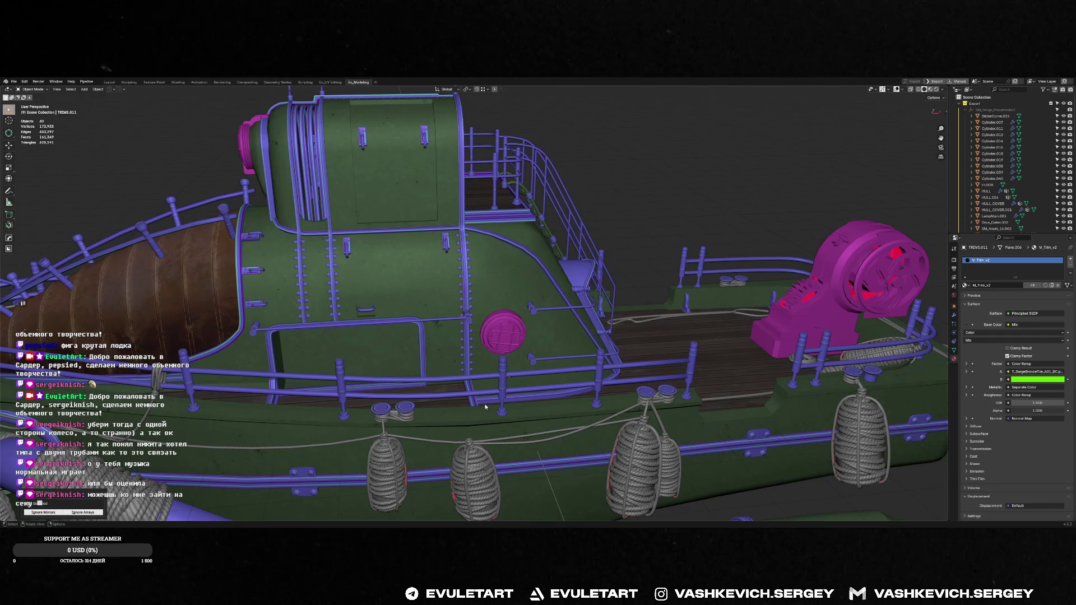
key("shift+Tab")
mouse_move(486, 407)
middle_mouse_down()
mouse_move(498, 321)
mouse_move(391, 317)
middle_mouse_up()
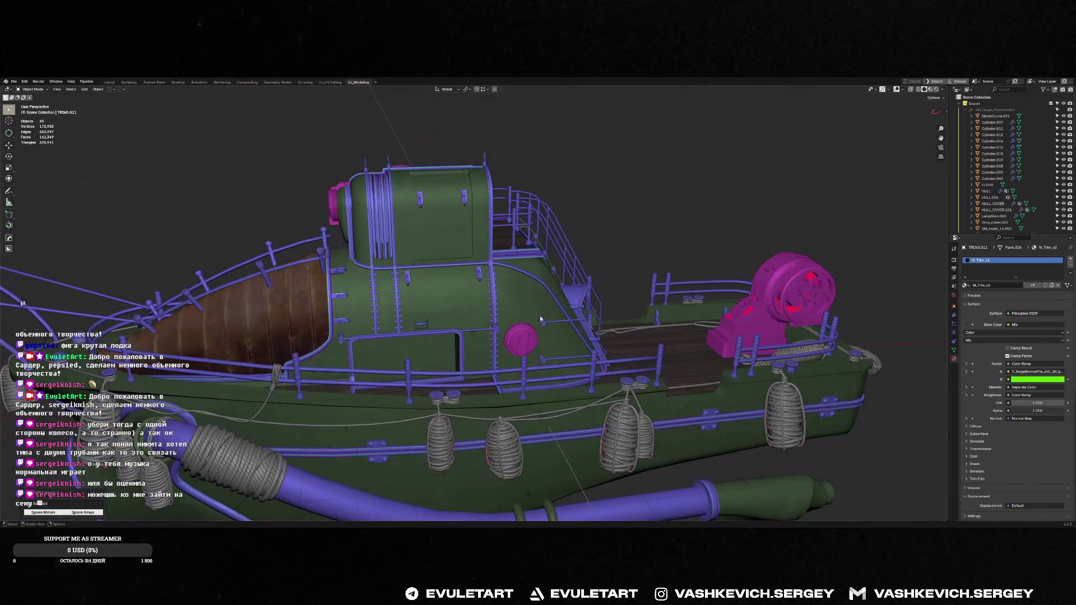
middle_click_drag(391, 317, 531, 270)
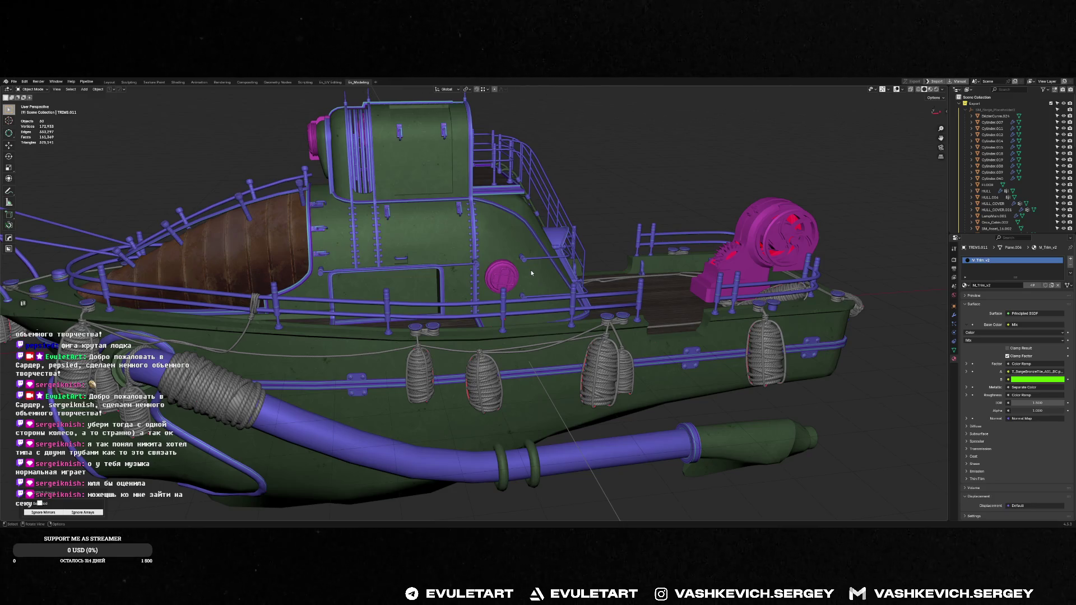
scroll(490, 256, "up", 3)
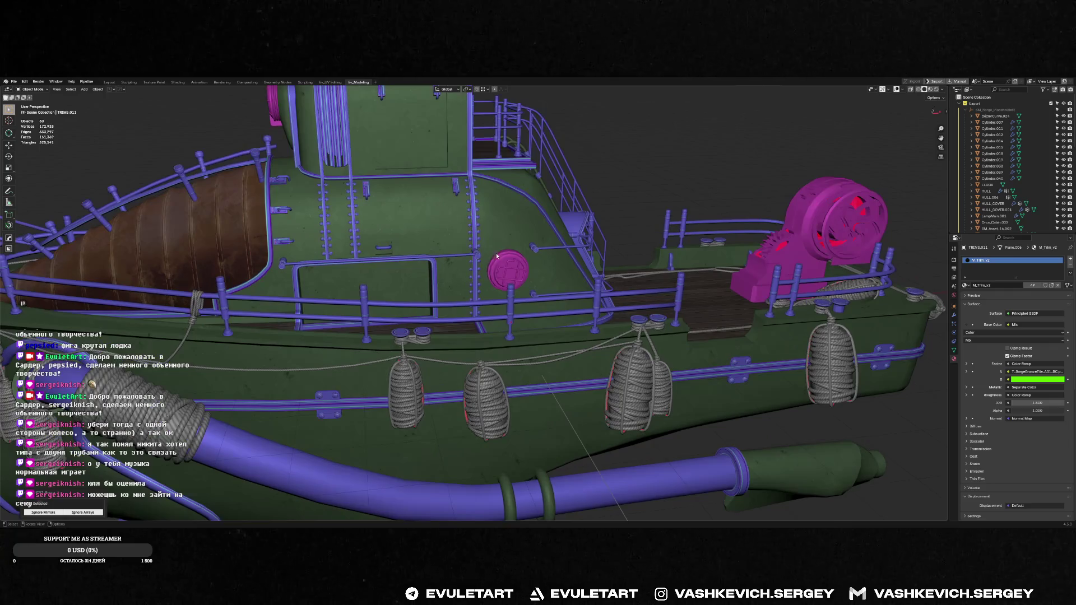
mouse_move(500, 250)
middle_mouse_down()
mouse_move(473, 250)
mouse_move(496, 255)
mouse_move(469, 264)
mouse_move(458, 255)
middle_mouse_up()
scroll(499, 254, "up", 3)
scroll(498, 253, "up", 2)
scroll(505, 255, "down", 3)
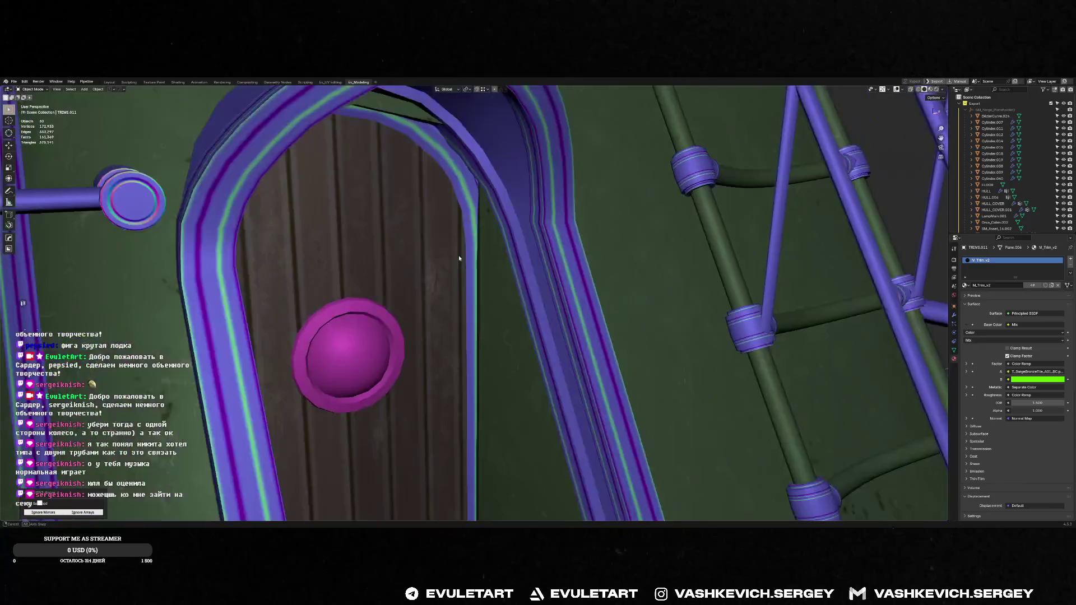
scroll(460, 255, "down", 4)
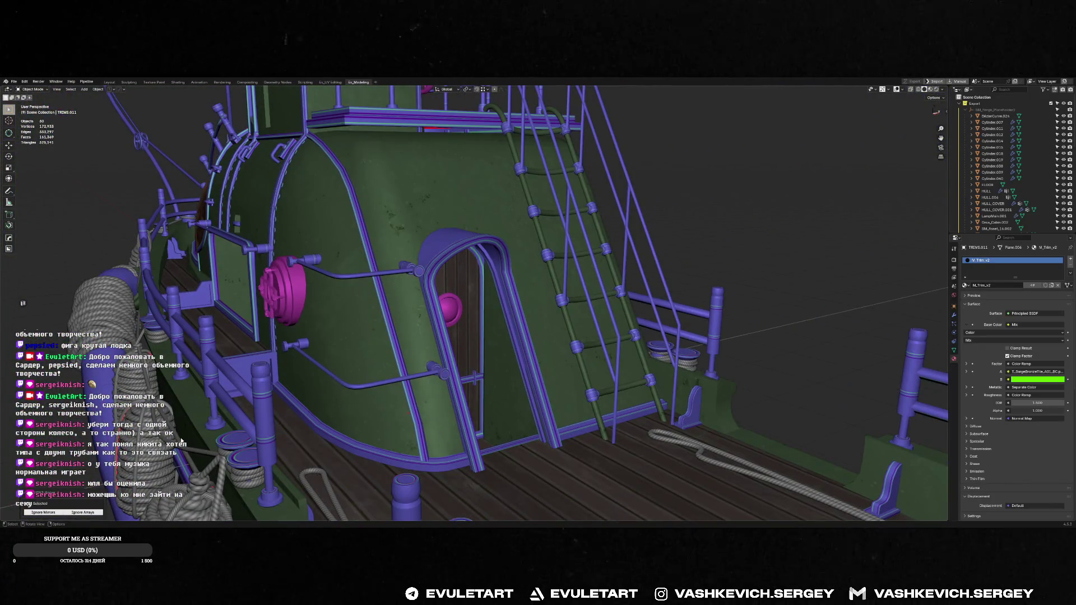
key("super")
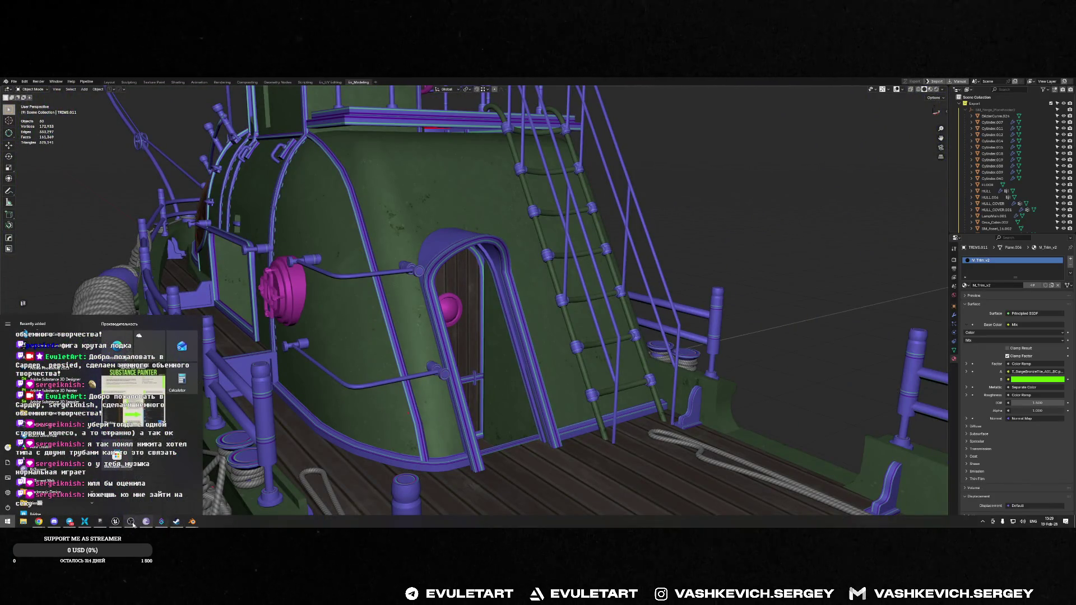
left_click(176, 522)
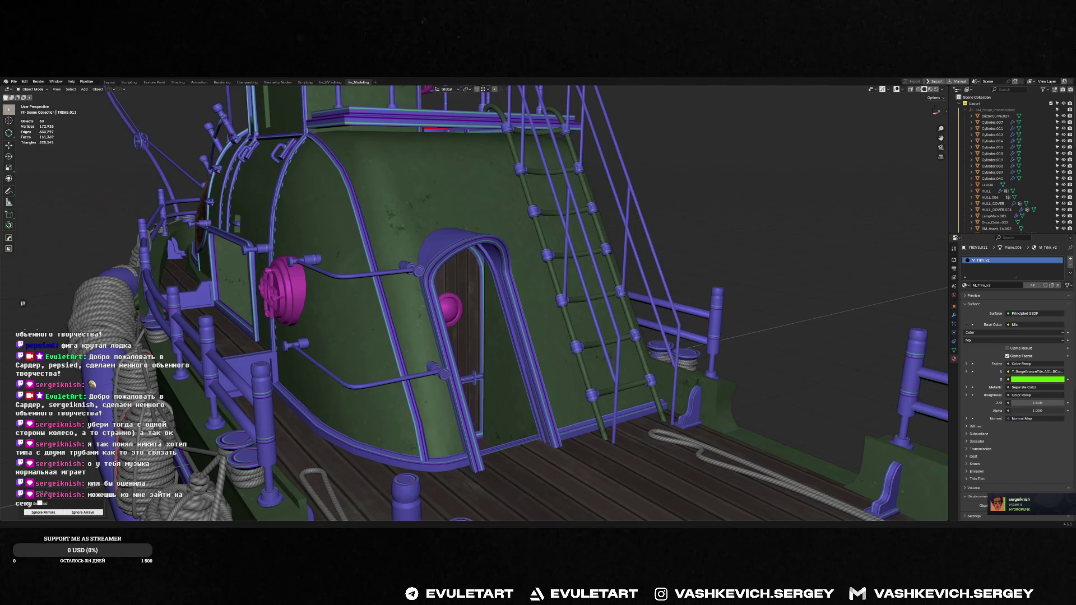
scroll(538, 299, "down", 5)
mouse_move(504, 298)
middle_mouse_down()
mouse_move(573, 298)
mouse_move(543, 311)
middle_mouse_up()
scroll(538, 299, "up", 5)
key("ctrl+s")
left_click(575, 299)
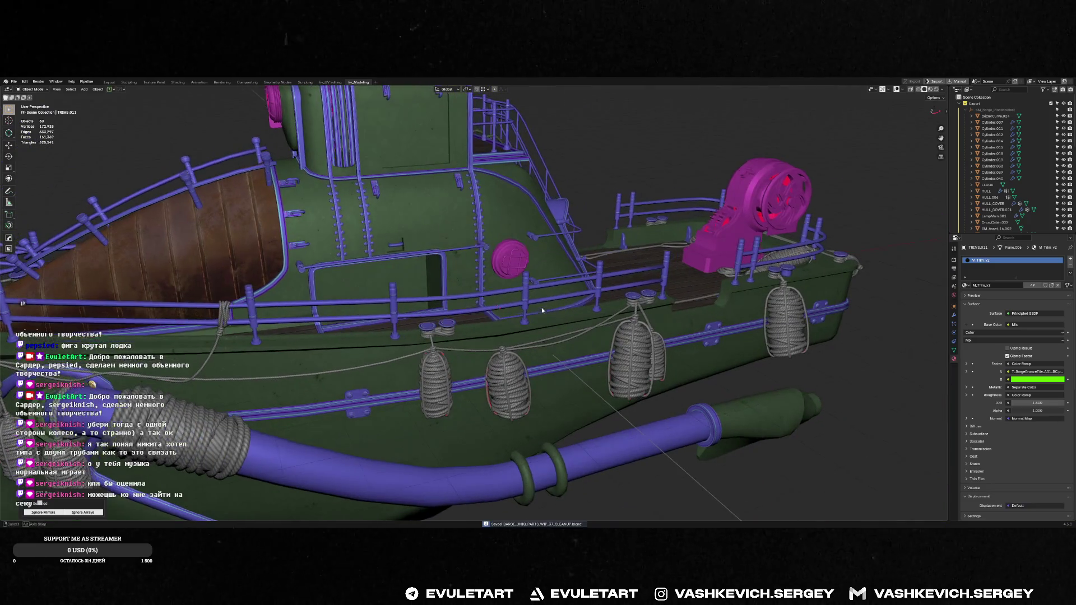
key("alt+Tab")
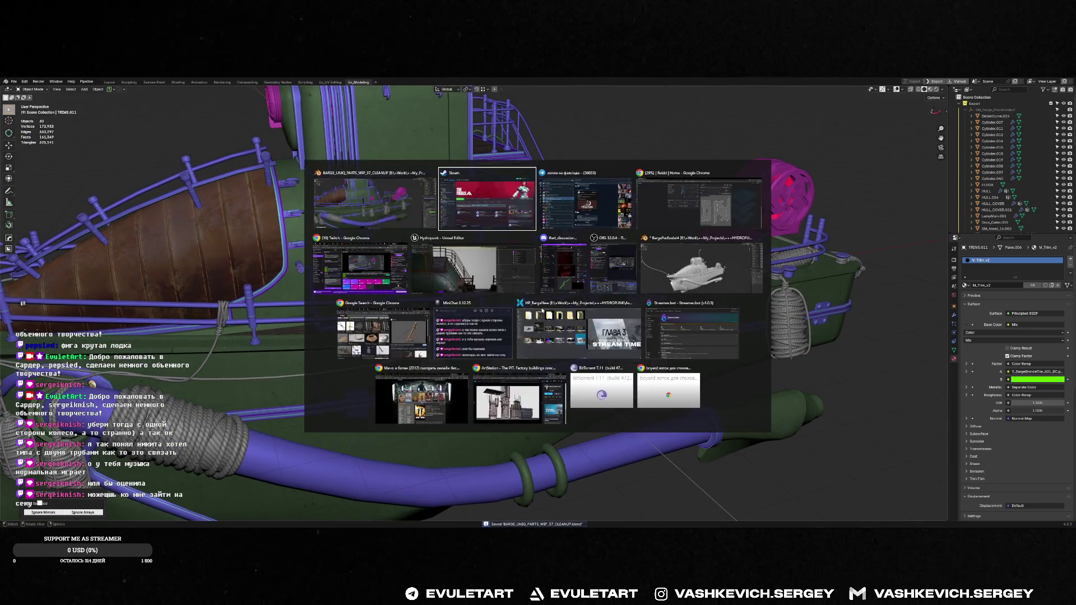
key("Tab")
key("Tab")
key("Tab")
key("Tab")
key("Tab")
key("Tab")
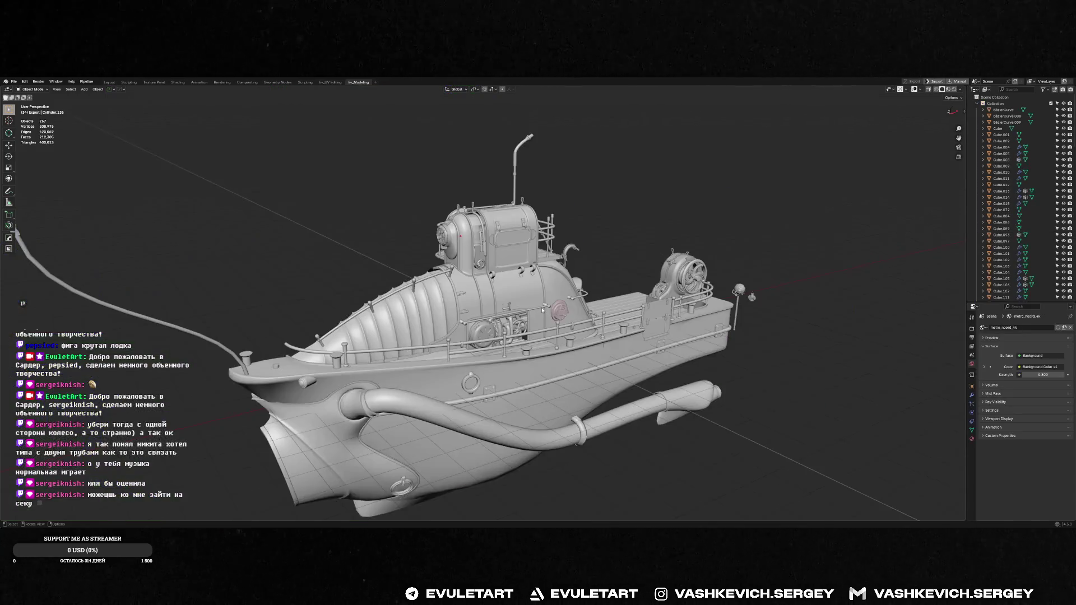
middle_click_drag(606, 216, 521, 204)
scroll(438, 326, "up", 5)
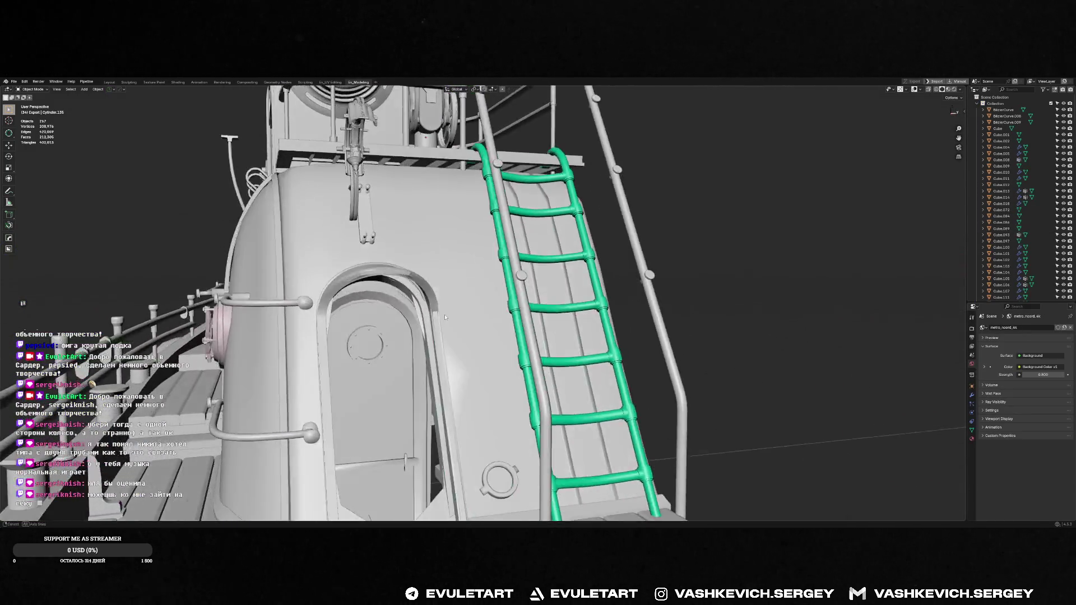
middle_click_drag(437, 326, 629, 304)
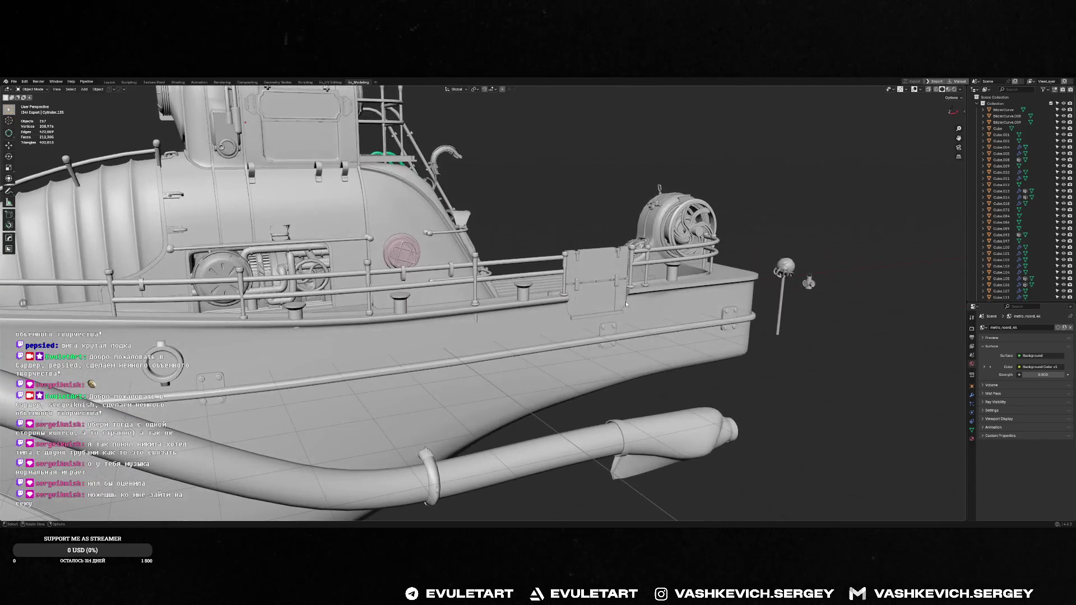
key("alt+Tab")
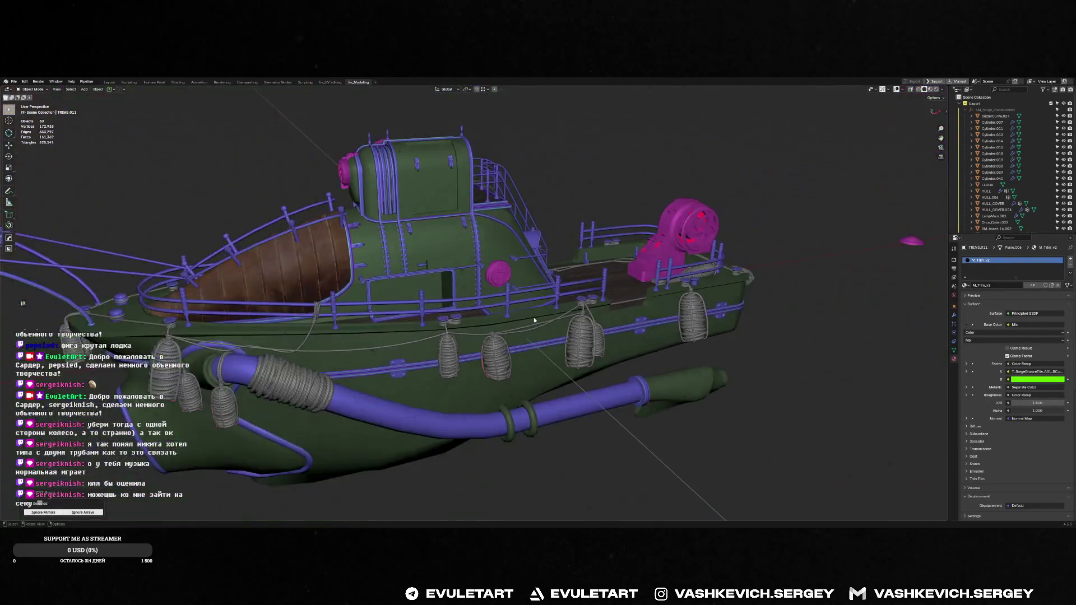
key("alt+Tab")
mouse_move(532, 319)
middle_mouse_down()
mouse_move(587, 303)
mouse_move(605, 247)
mouse_move(593, 273)
middle_mouse_up()
left_click(587, 303)
scroll(592, 286, "up", 3)
scroll(606, 247, "down", 5)
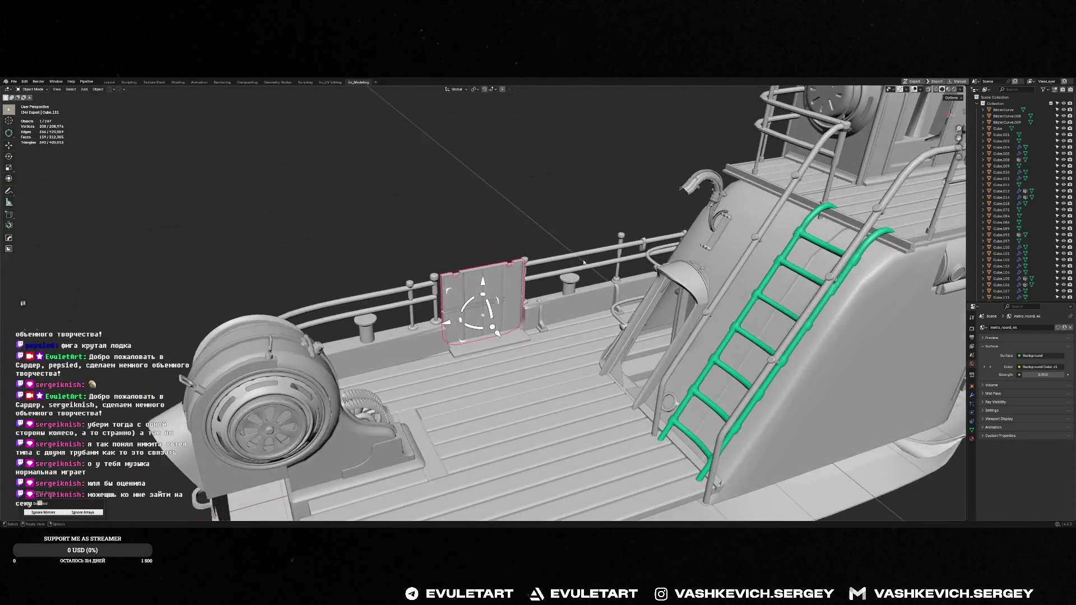
scroll(593, 272, "up", 5)
scroll(593, 273, "down", 3)
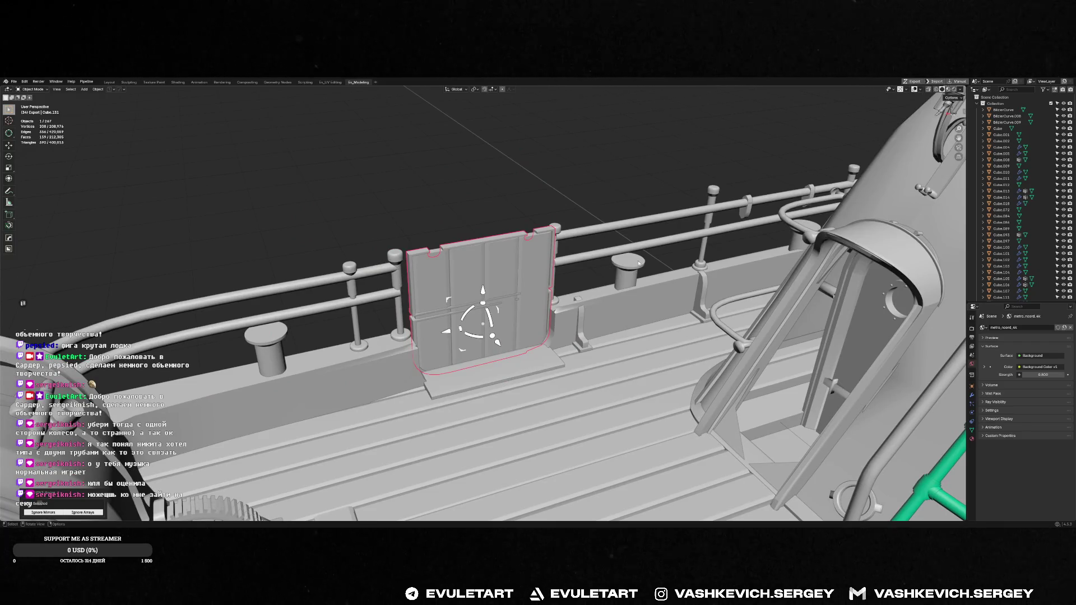
scroll(600, 242, "down", 6)
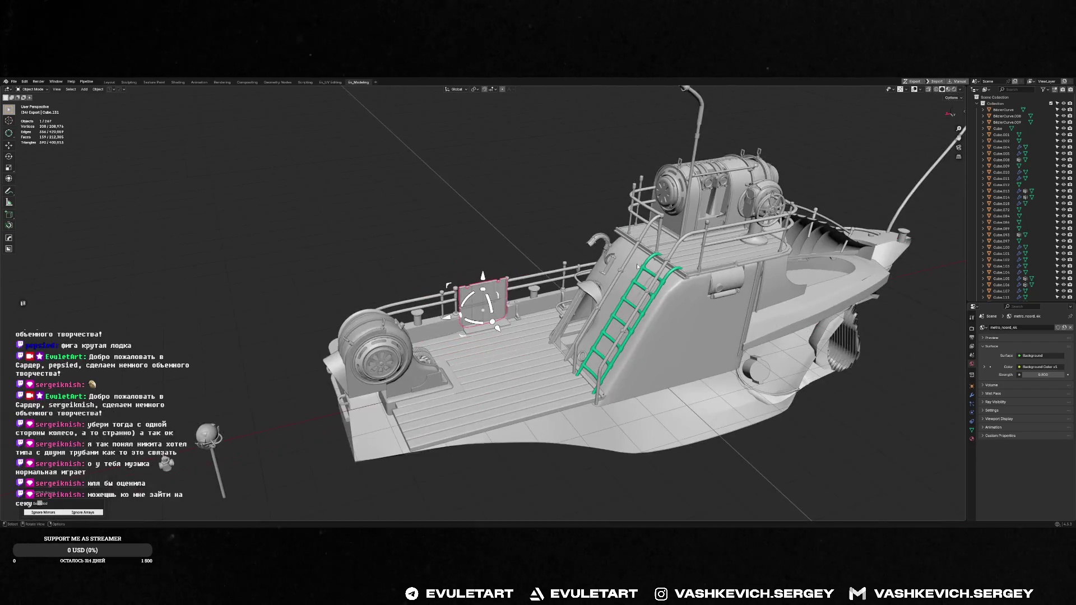
scroll(599, 241, "up", 3)
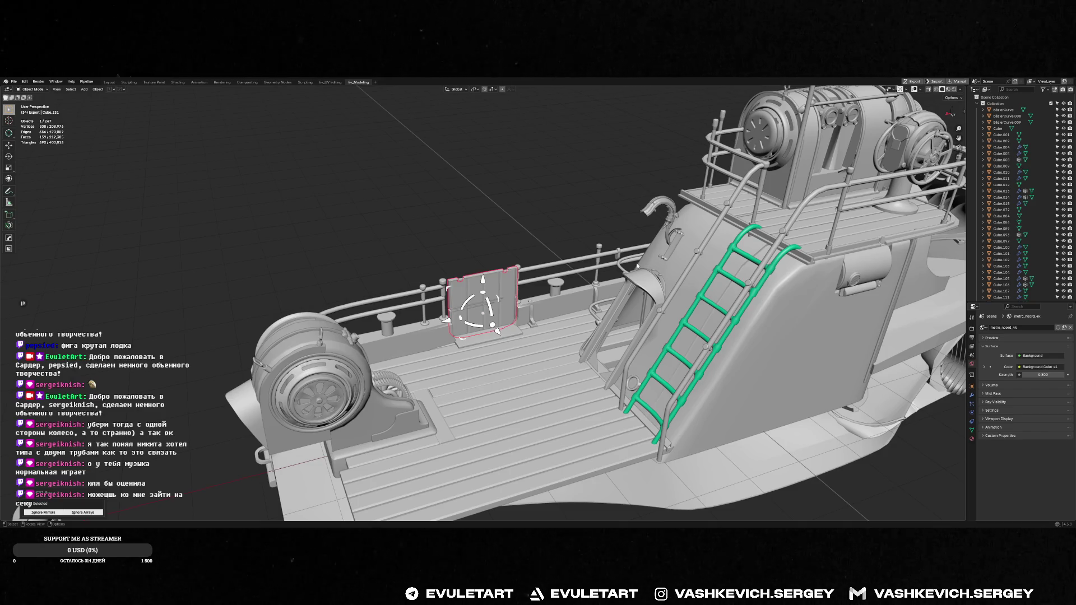
left_click(766, 135)
left_click(497, 285)
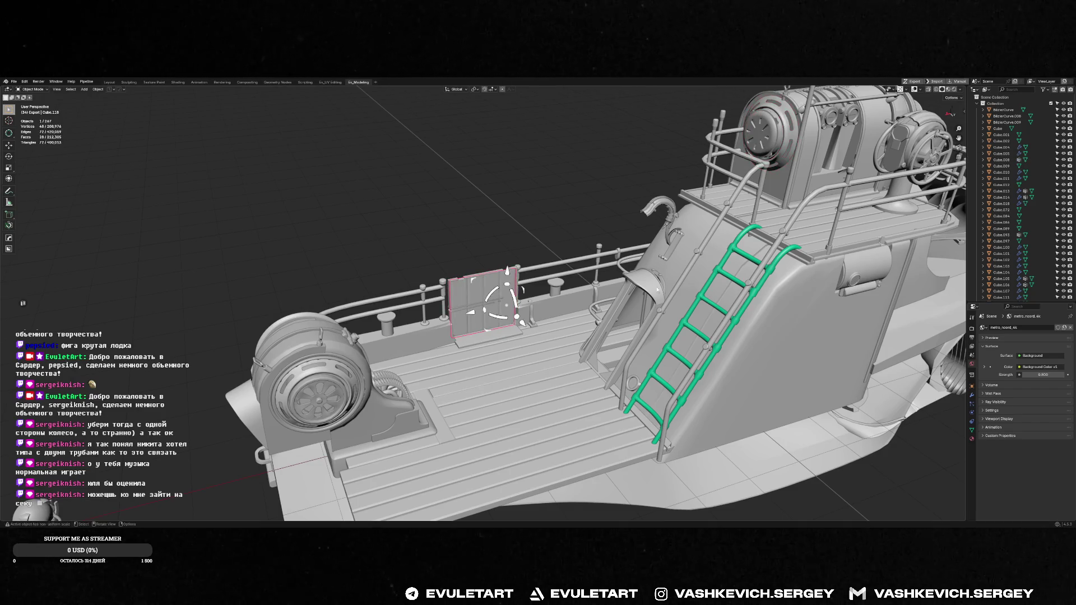
middle_click_drag(497, 285, 528, 274)
scroll(529, 274, "up", 2)
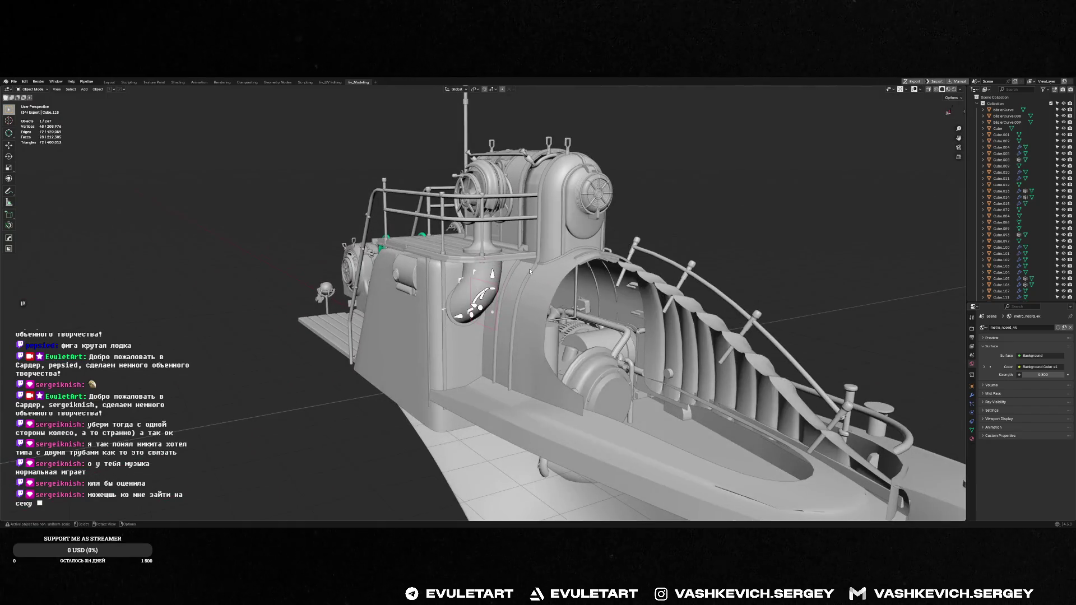
middle_click_drag(534, 269, 446, 267)
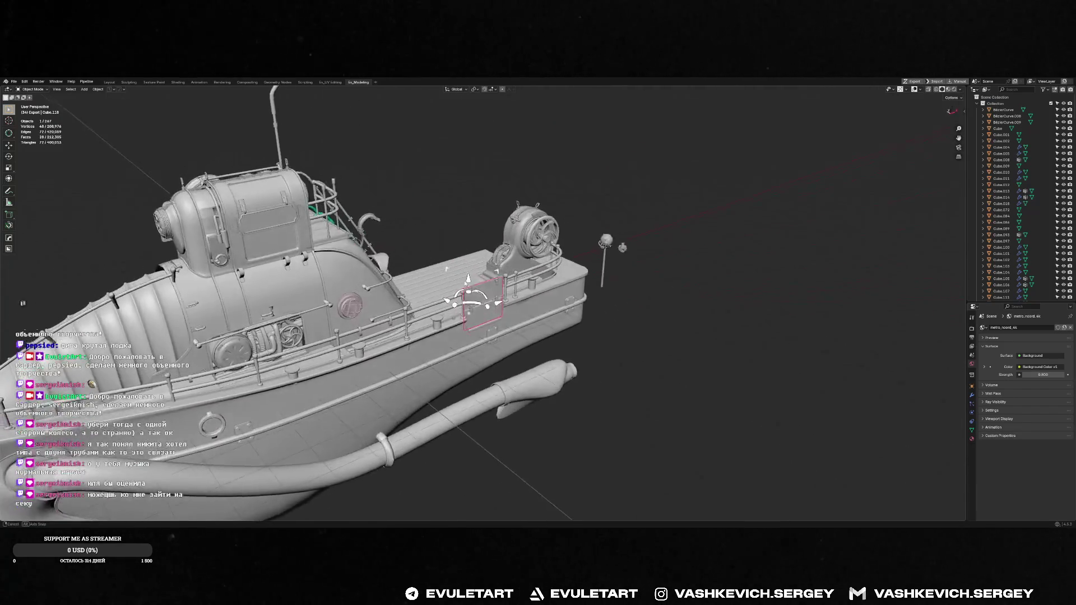
mouse_move(373, 275)
middle_mouse_down()
mouse_move(454, 278)
mouse_move(407, 287)
mouse_move(561, 243)
mouse_move(577, 273)
mouse_move(561, 283)
middle_mouse_up()
scroll(554, 281, "up", 4)
scroll(561, 284, "up", 3)
key("alt+Tab")
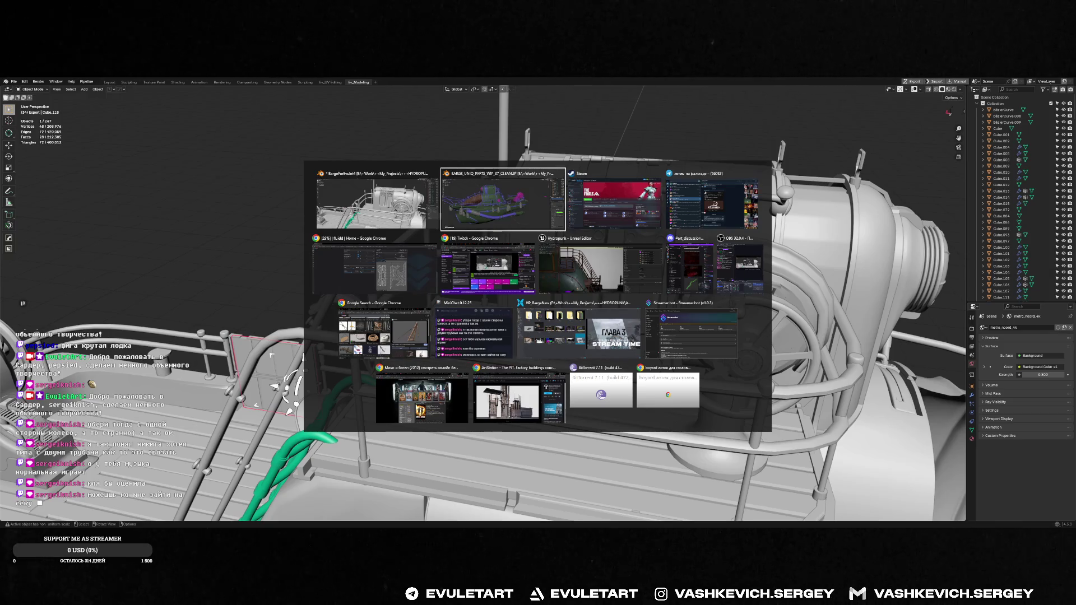
key("Escape")
key("alt+Tab")
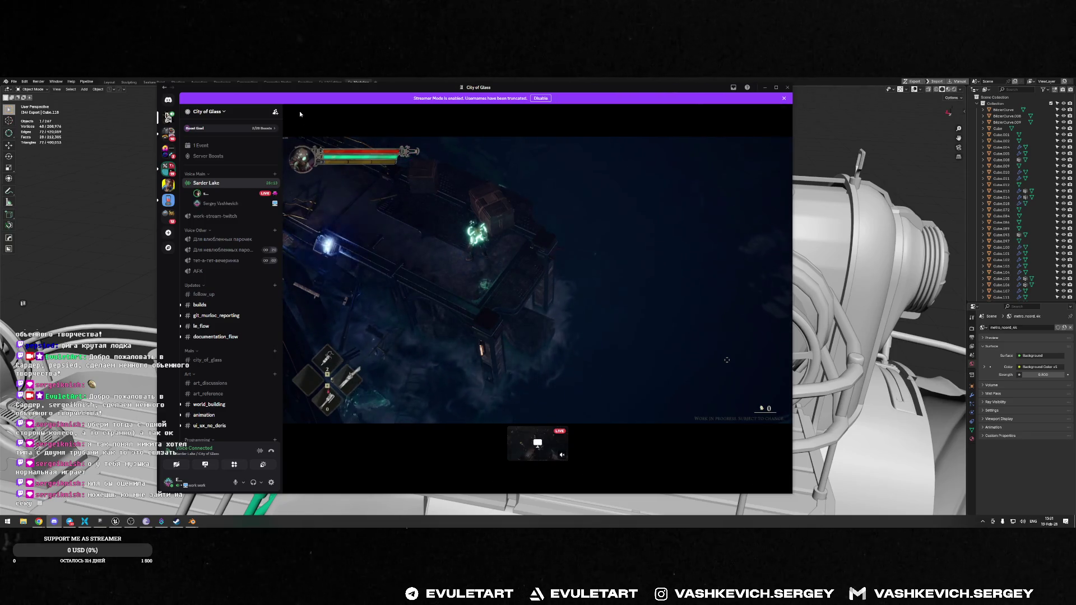
mouse_move(282, 161)
left_mouse_down()
mouse_move(241, 161)
mouse_move(291, 161)
left_mouse_up()
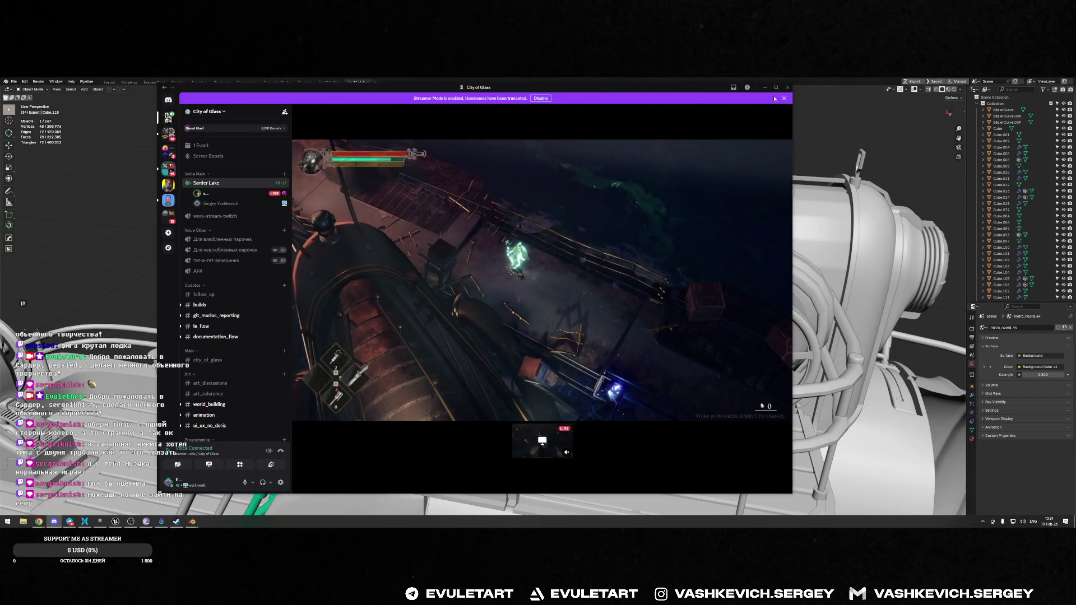
left_click_drag(792, 253, 862, 252)
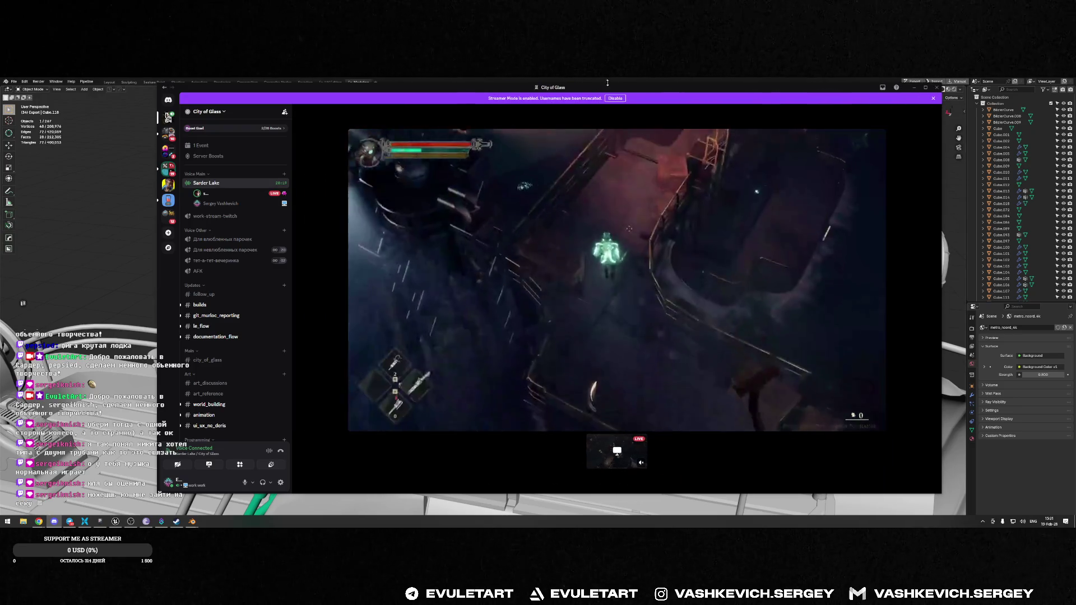
left_click_drag(179, 252, 83, 252)
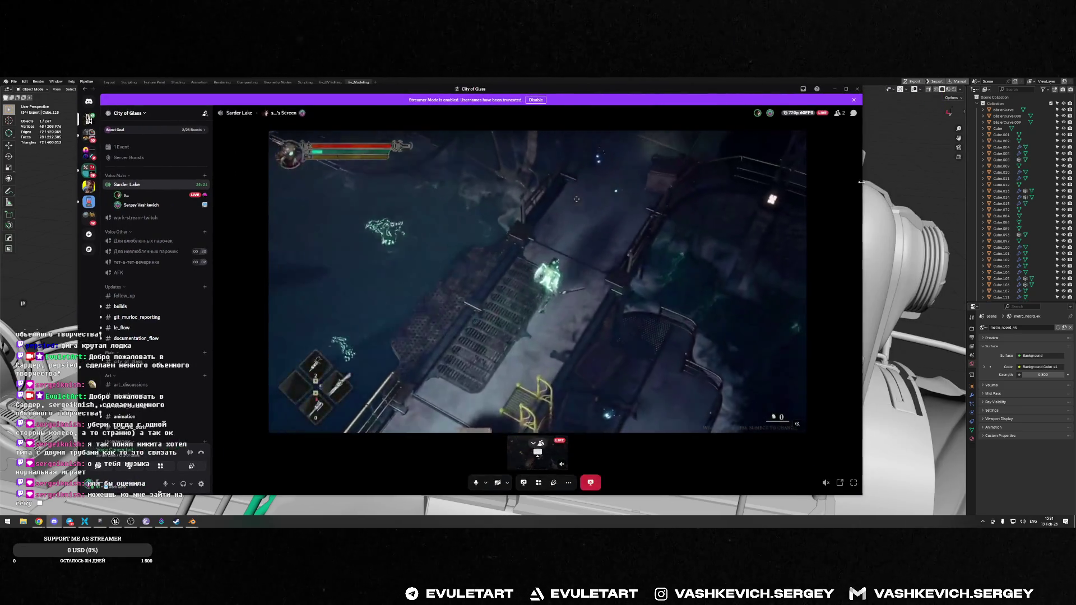
mouse_move(861, 194)
left_mouse_down()
mouse_move(759, 195)
mouse_move(874, 202)
left_mouse_up()
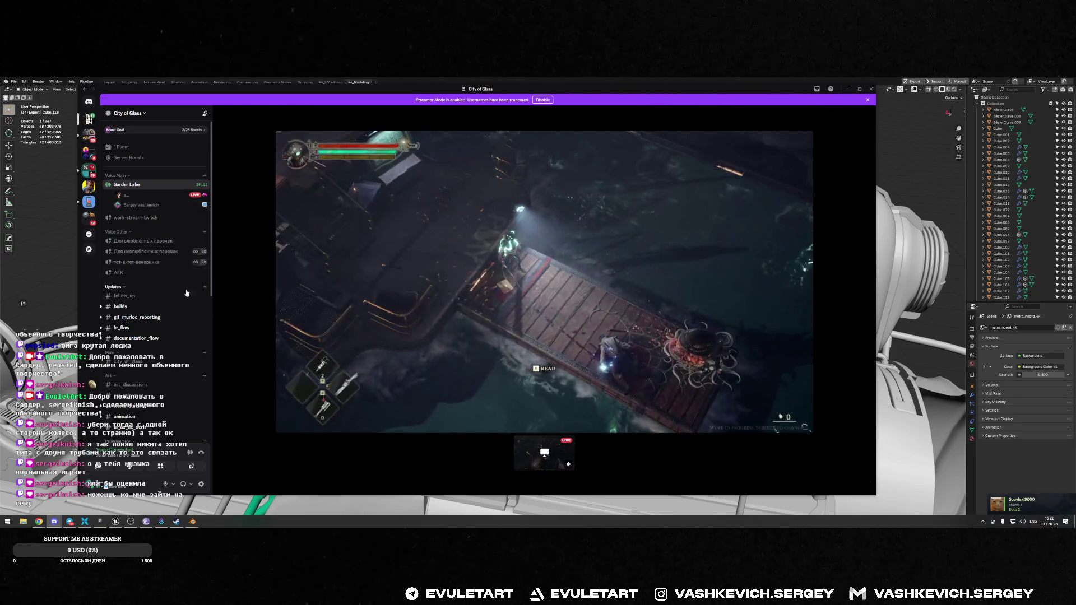
scroll(139, 269, "down", 3)
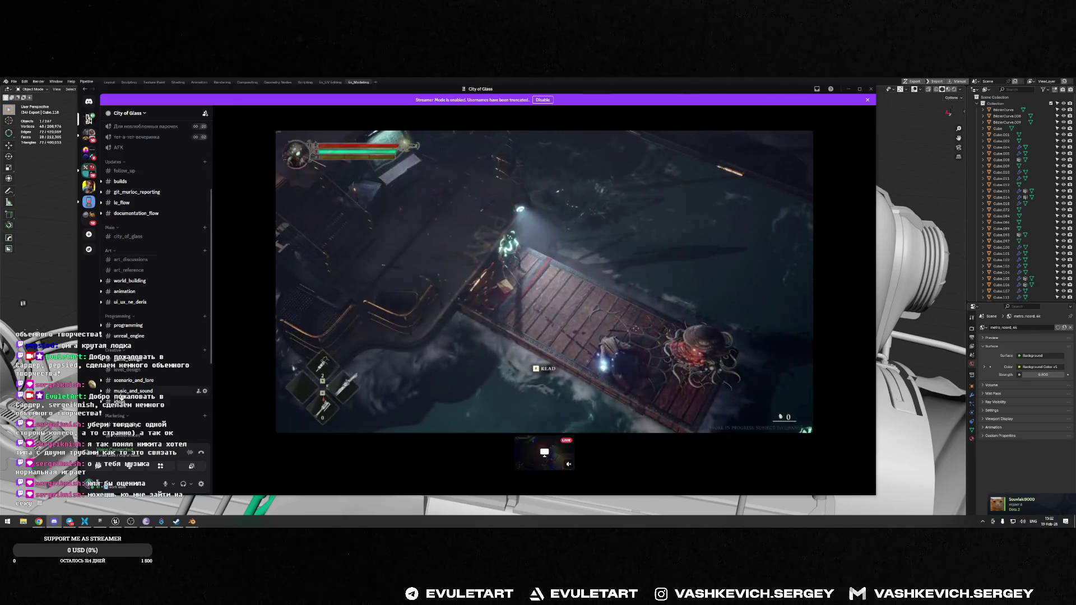
scroll(144, 374, "down", 1)
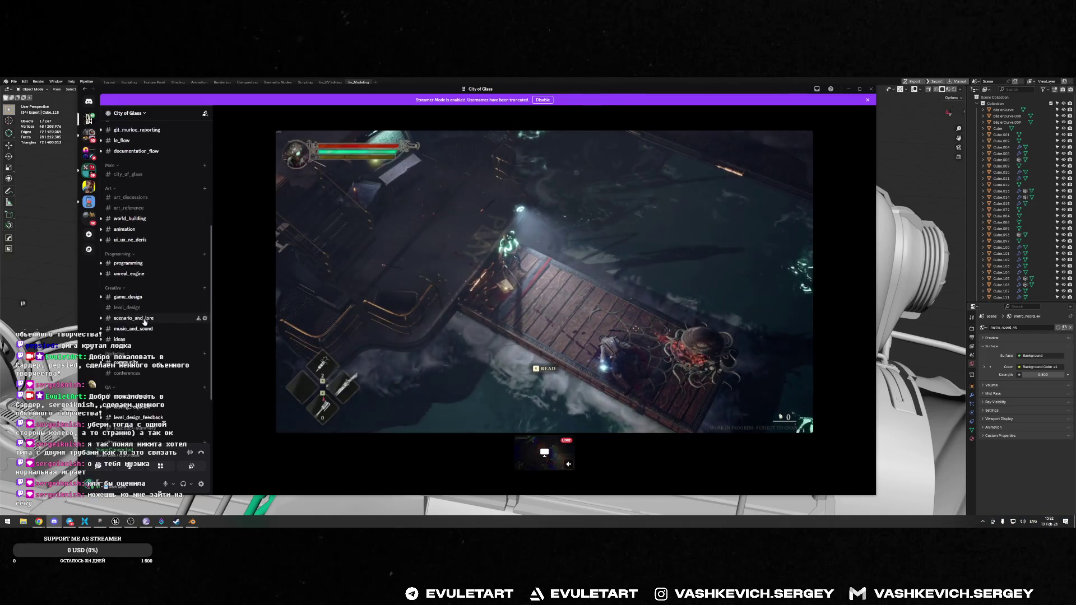
scroll(155, 255, "up", 3)
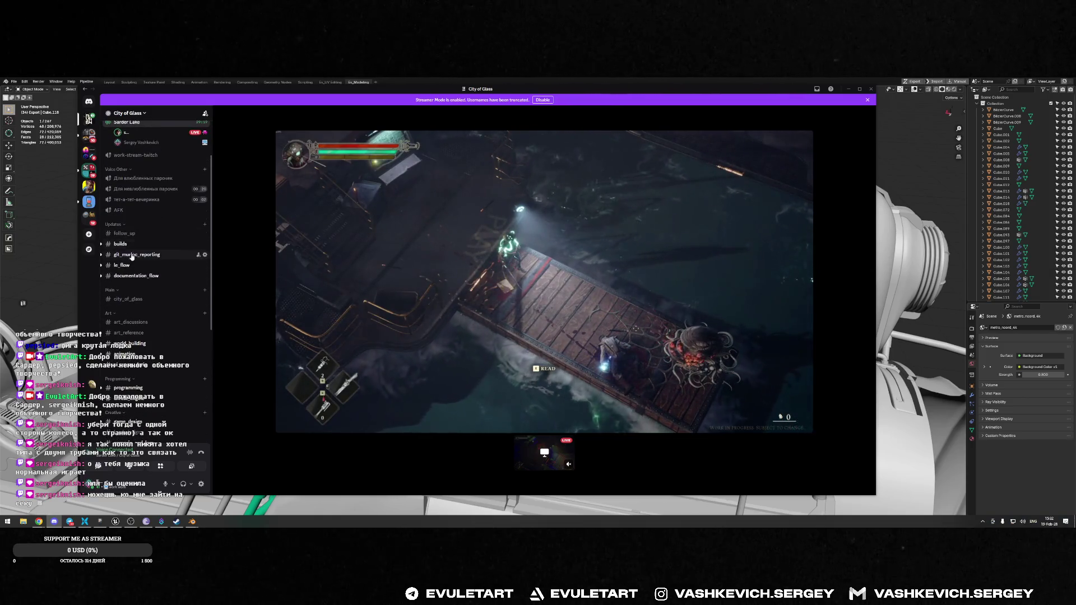
scroll(155, 255, "down", 4)
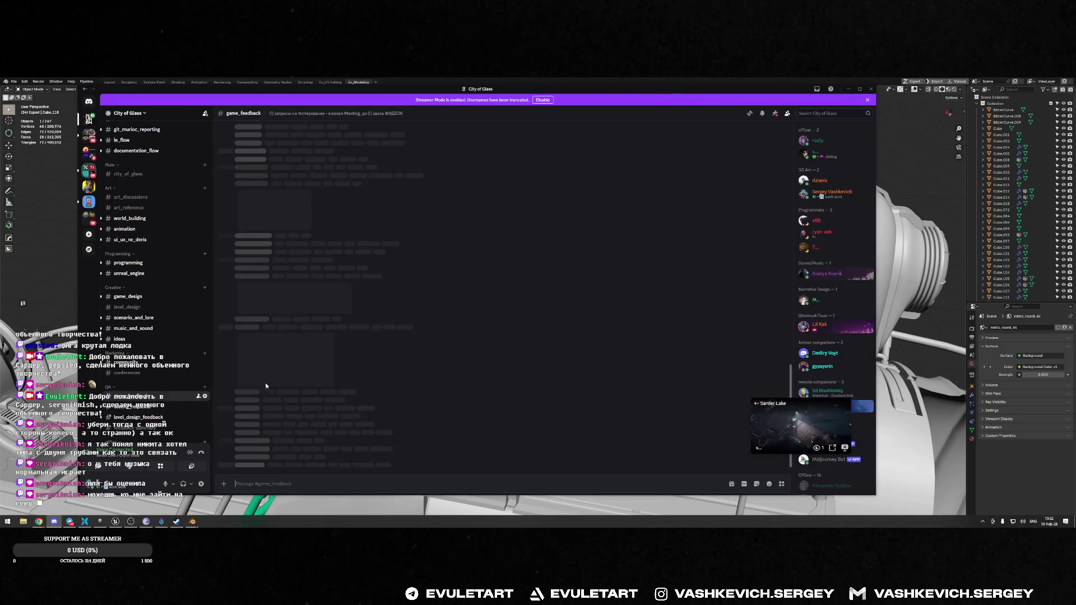
left_click(134, 401)
scroll(524, 351, "down", 10)
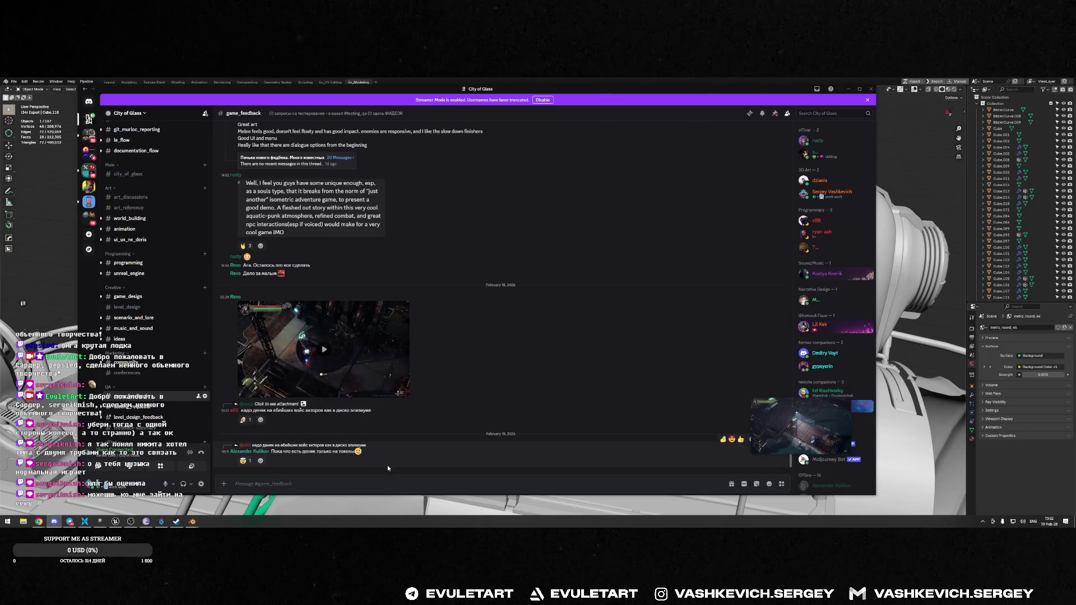
left_click(431, 483)
type("ч")
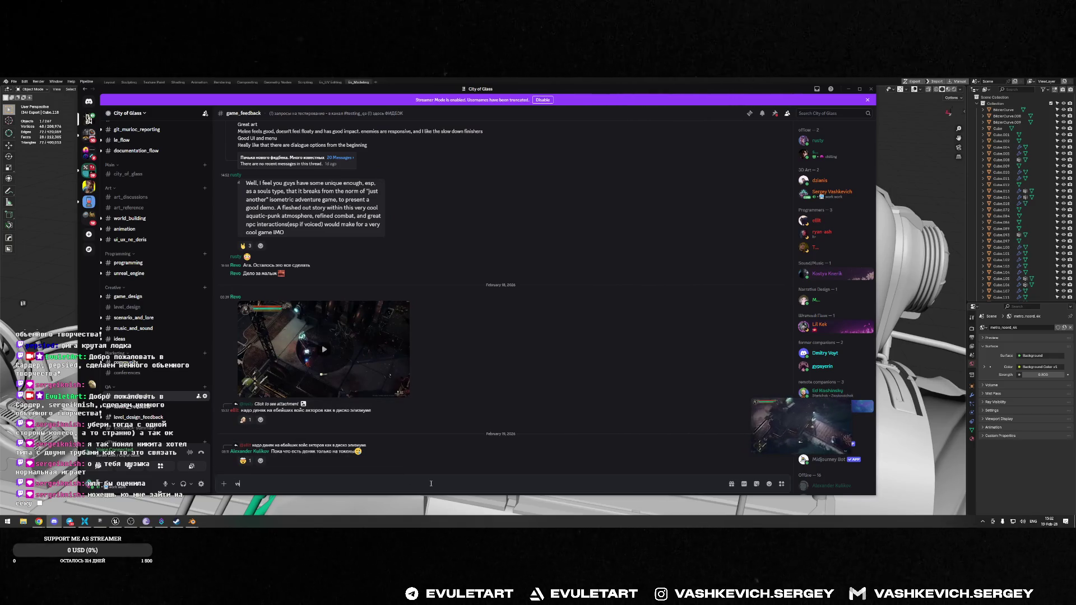
type("мо")
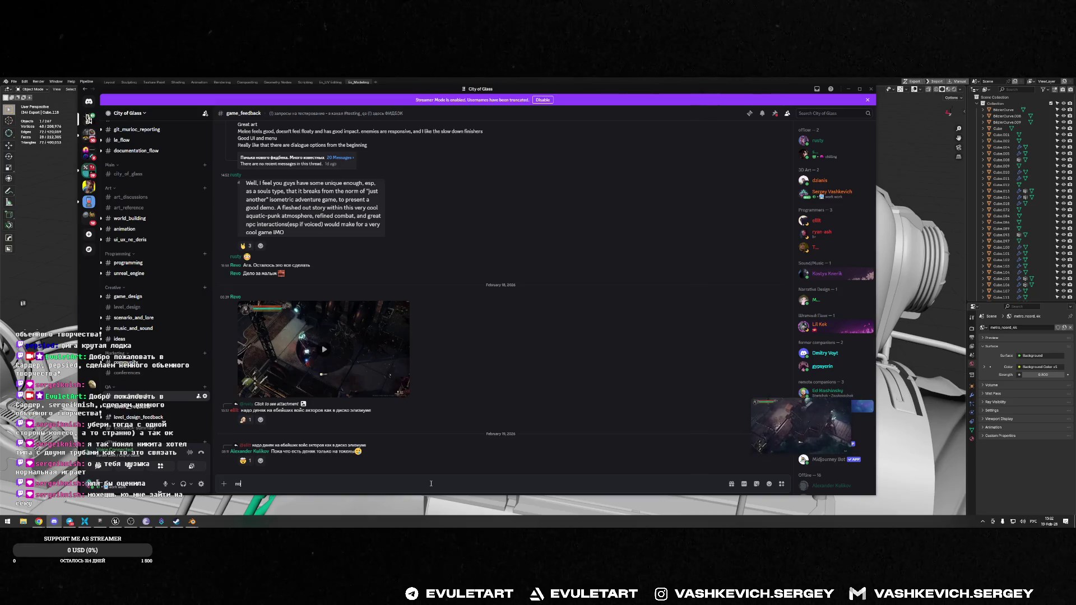
type("оеть")
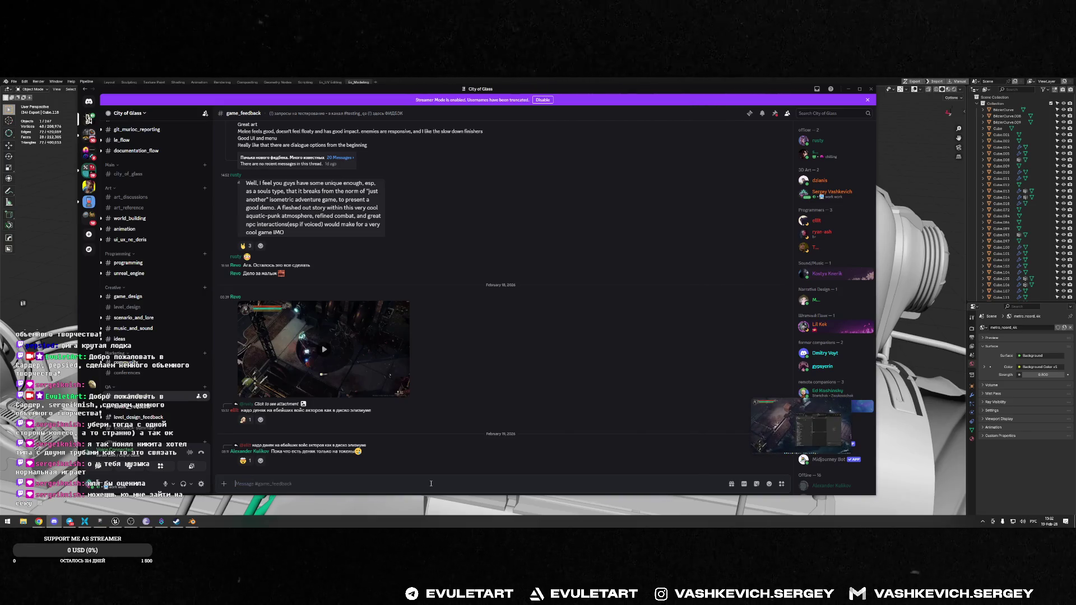
key("BackSpace")
key("BackSpace")
key("BackSpace")
type("прся эффект на баркасах, вот что мо")
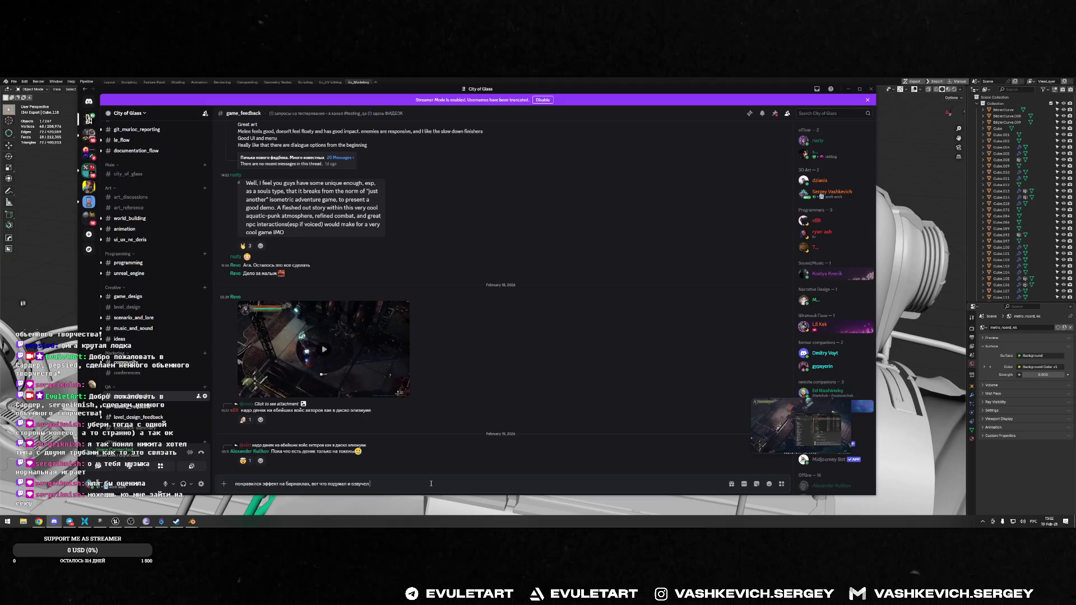
type(" илью")
type(":")
key("shift+Return")
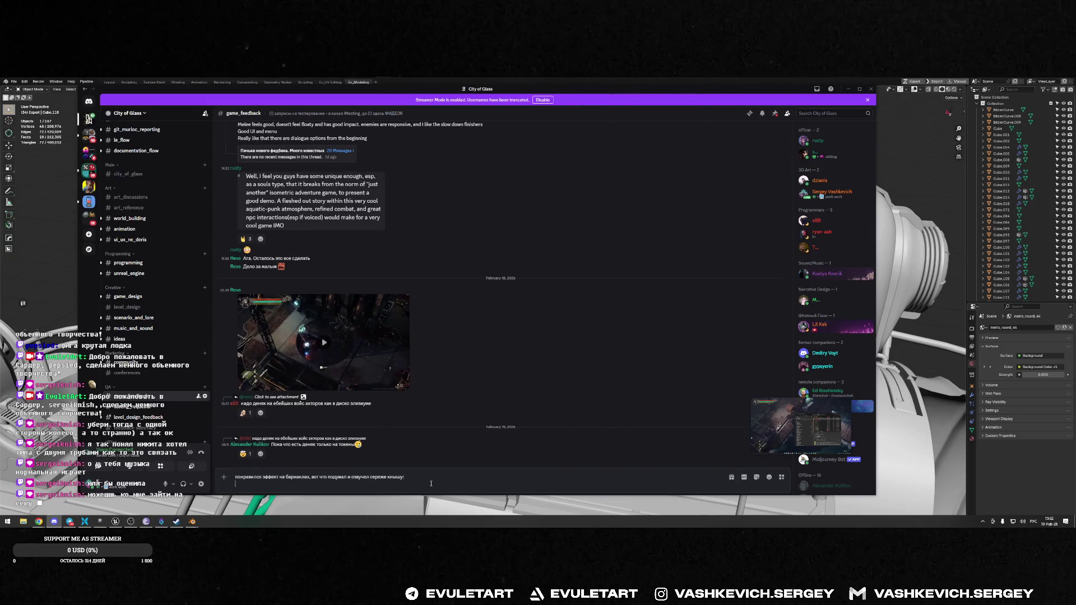
type("-возможно м")
type("ожет быт вито")
type("вент ес")
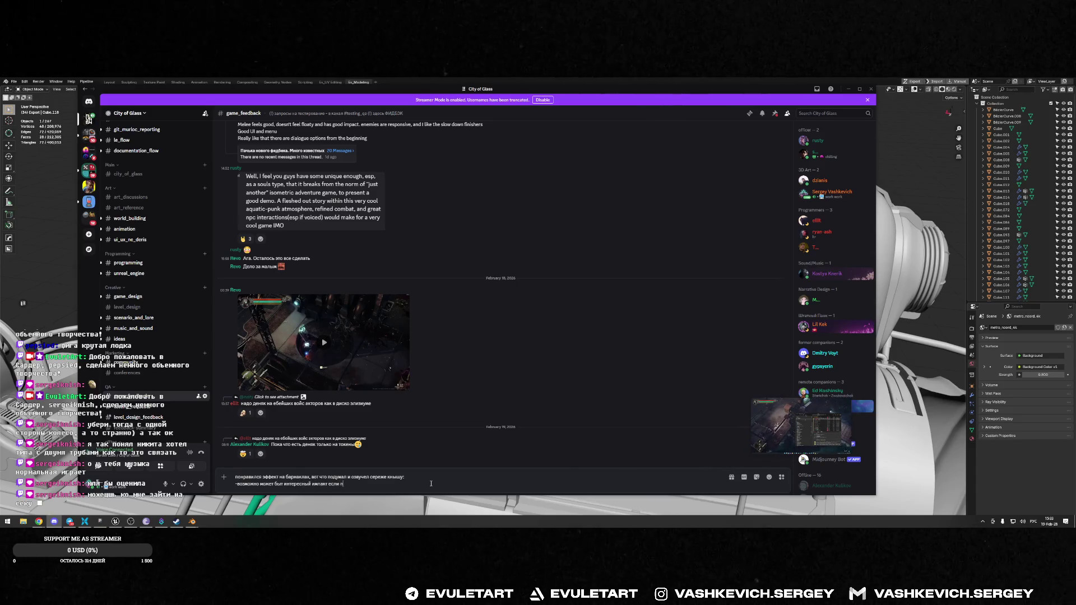
type("вую ок")
type("му пом")
type("енять с бар")
type(" на гг")
type(".")
key("shift+Return")
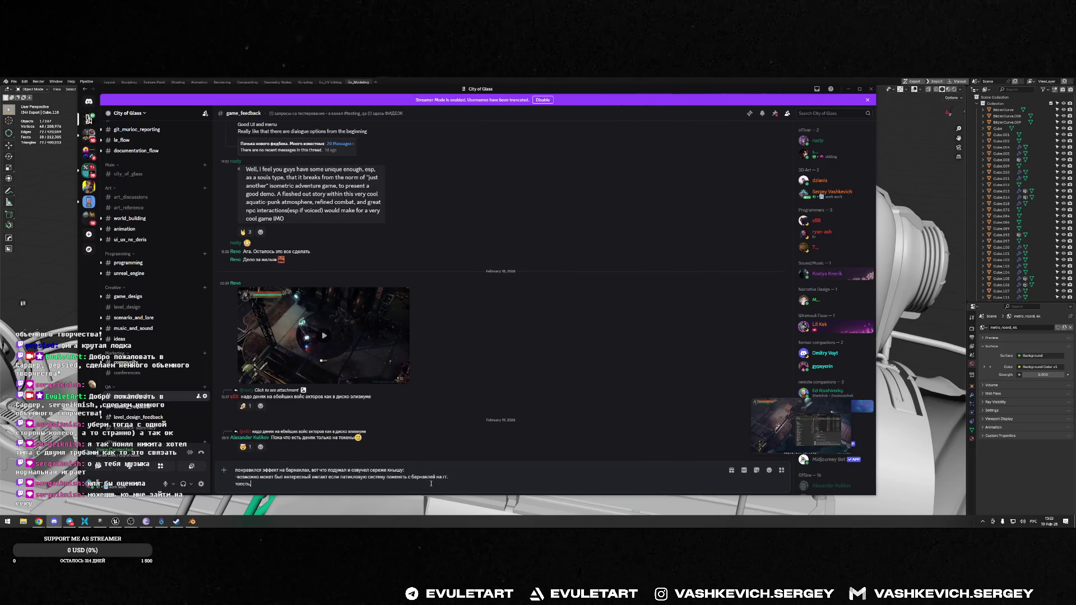
type("ге")
type("учаться патиклы, будто запах")
type("для барнаклей, он")
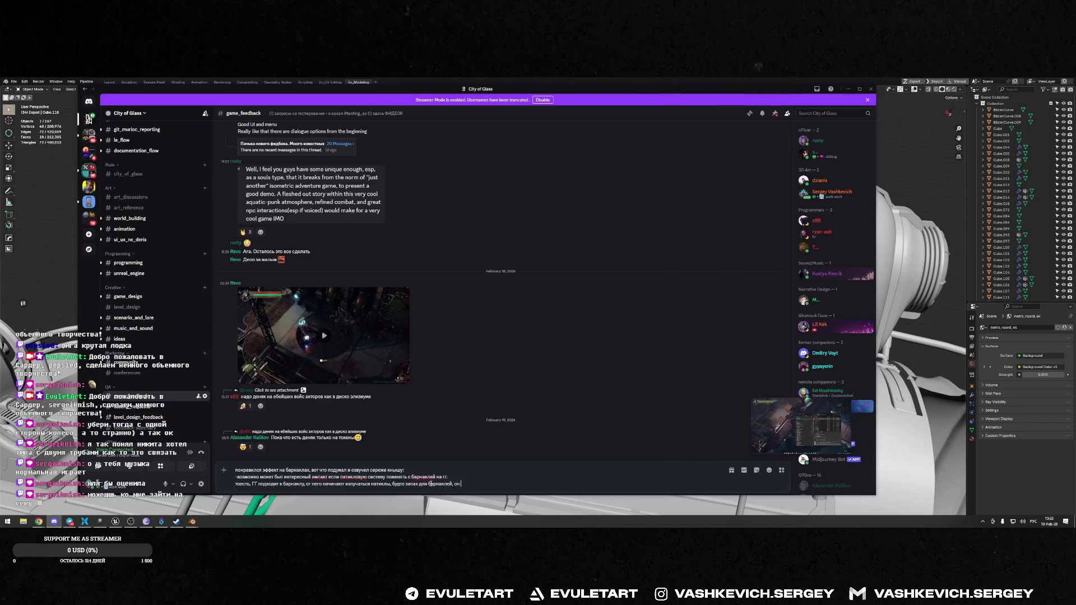
type("дк")
type("огда под")
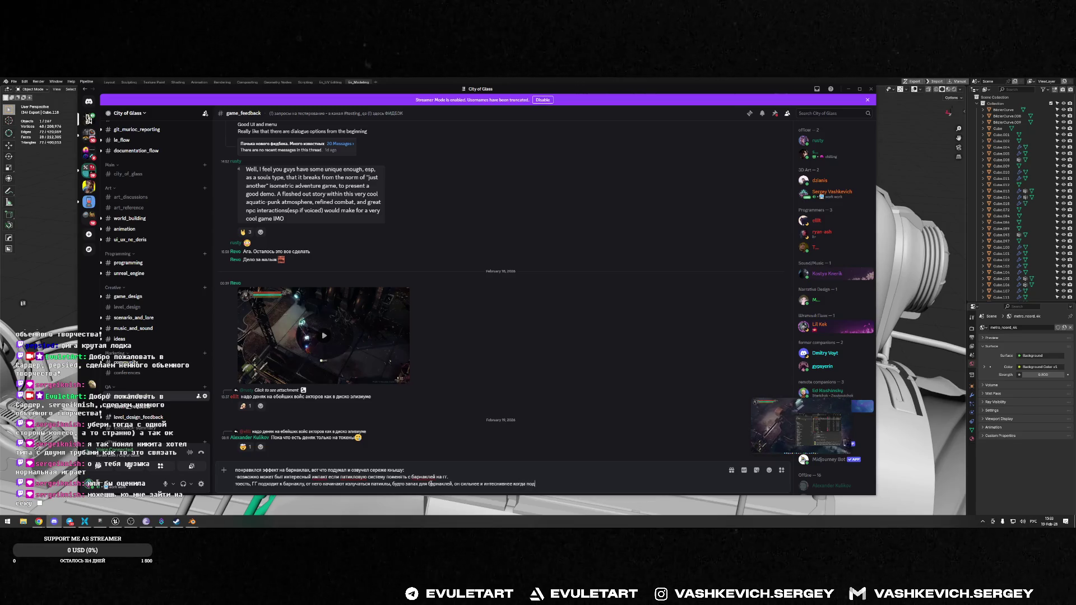
type("ходишь ближе.")
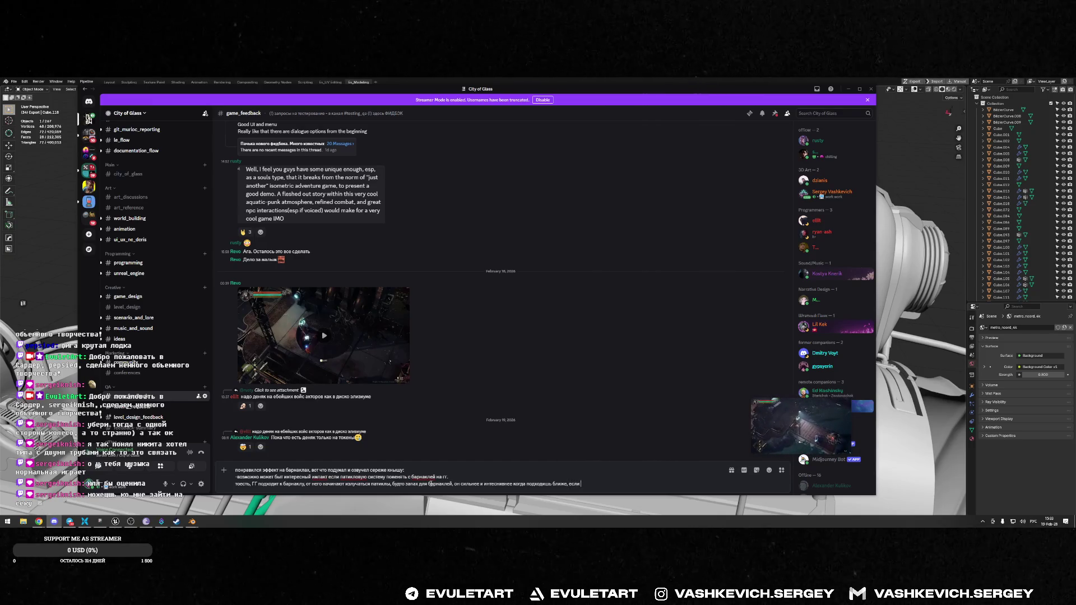
type(" зам")
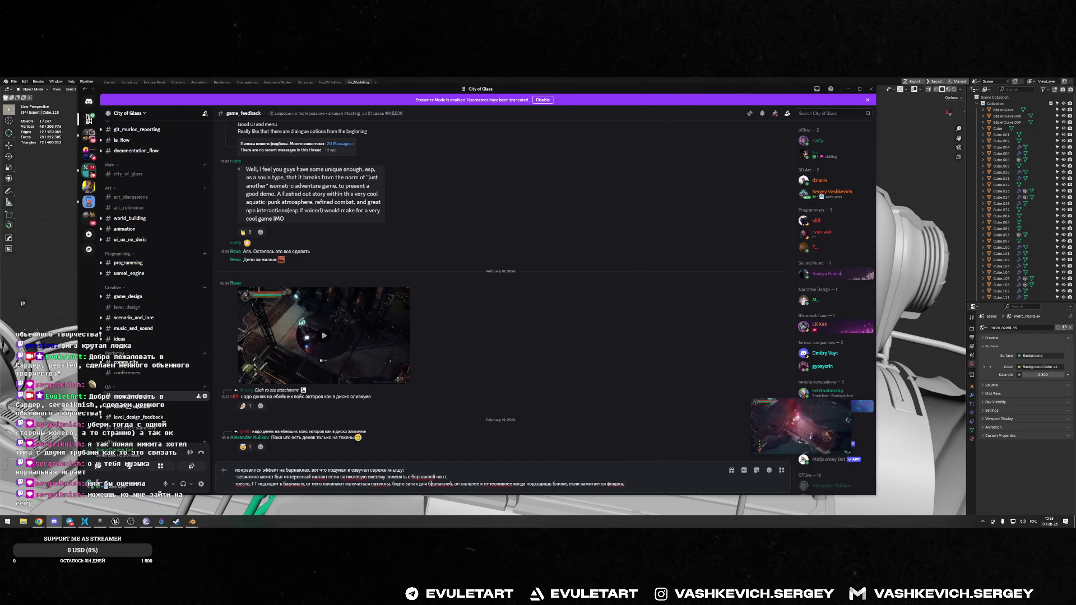
type("как взрывная волна отбрасывает патиклы от ГГ, показываю что он под \"вакцией\".")
key("shift+Return")
type("вообщем то что есть только")
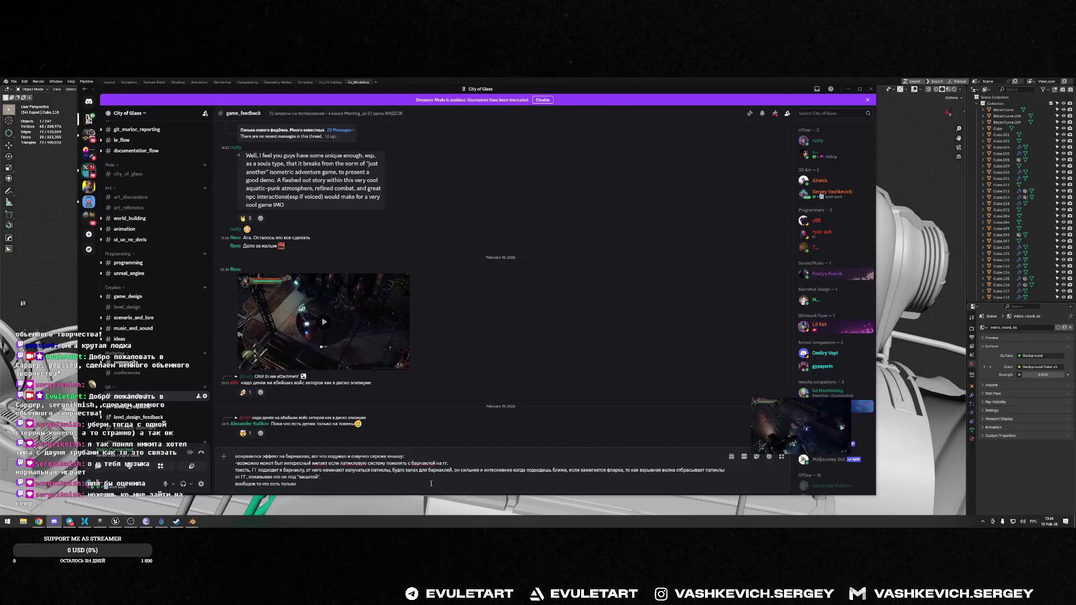
type(" не с барнакла на")
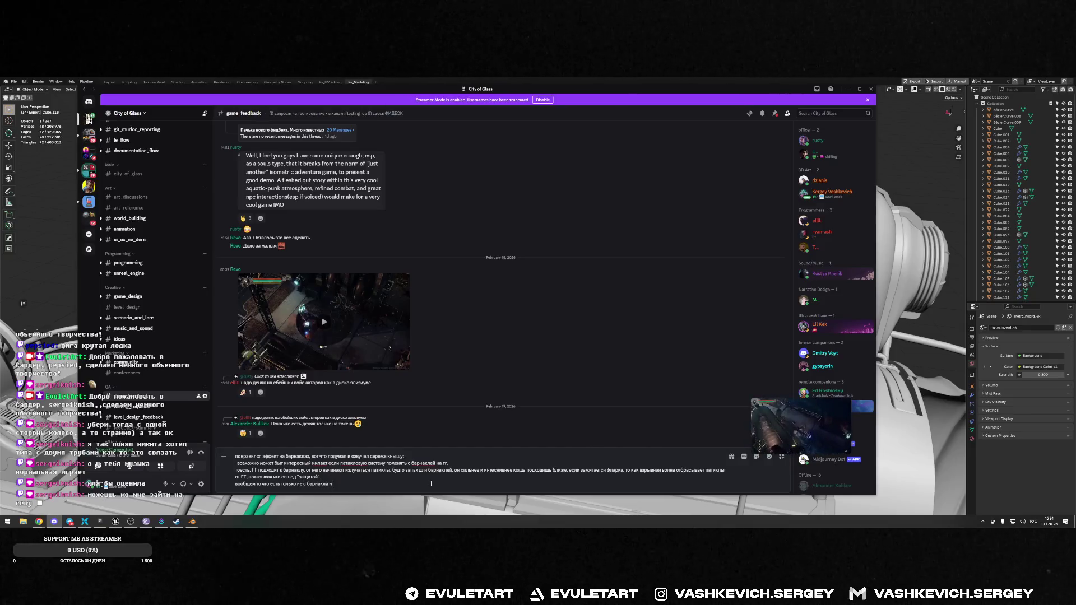
type(" гг а с гг")
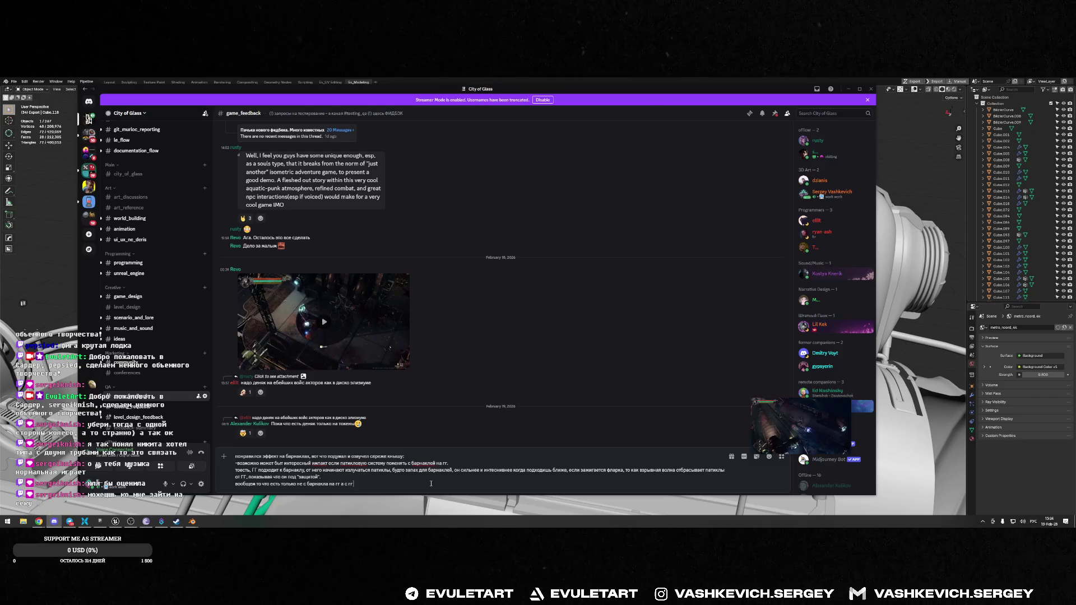
type(" на барнаклы")
key("Return")
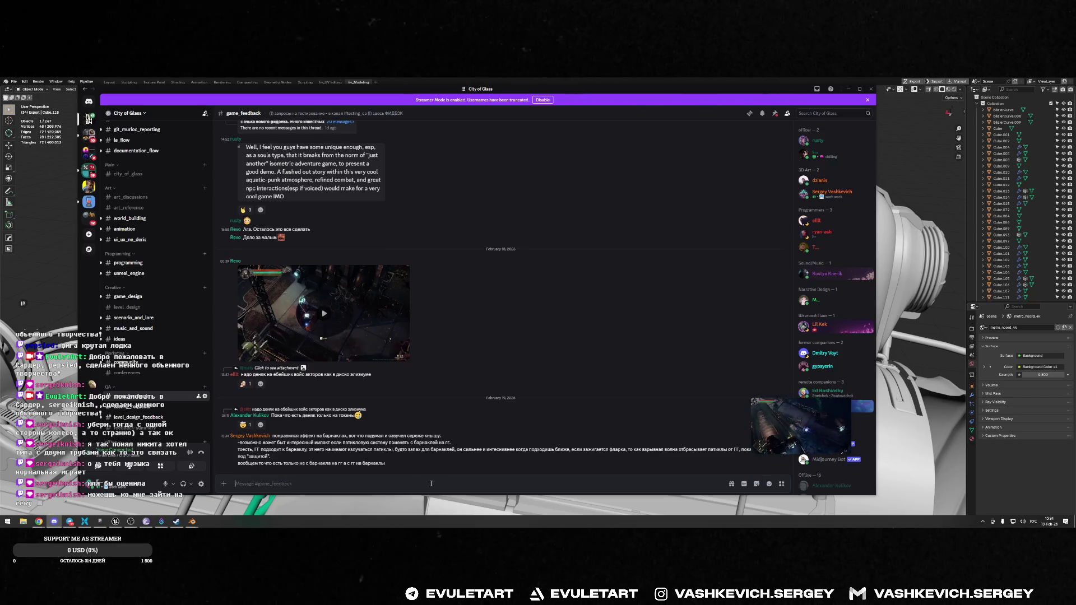
left_click(848, 89)
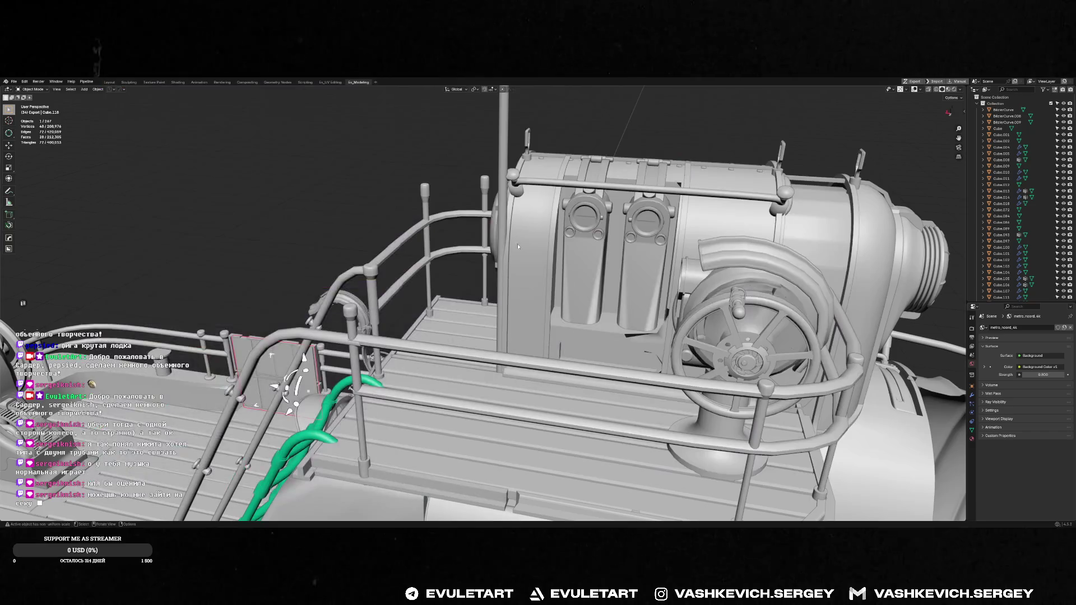
middle_click_drag(589, 253, 486, 231)
right_click(485, 231)
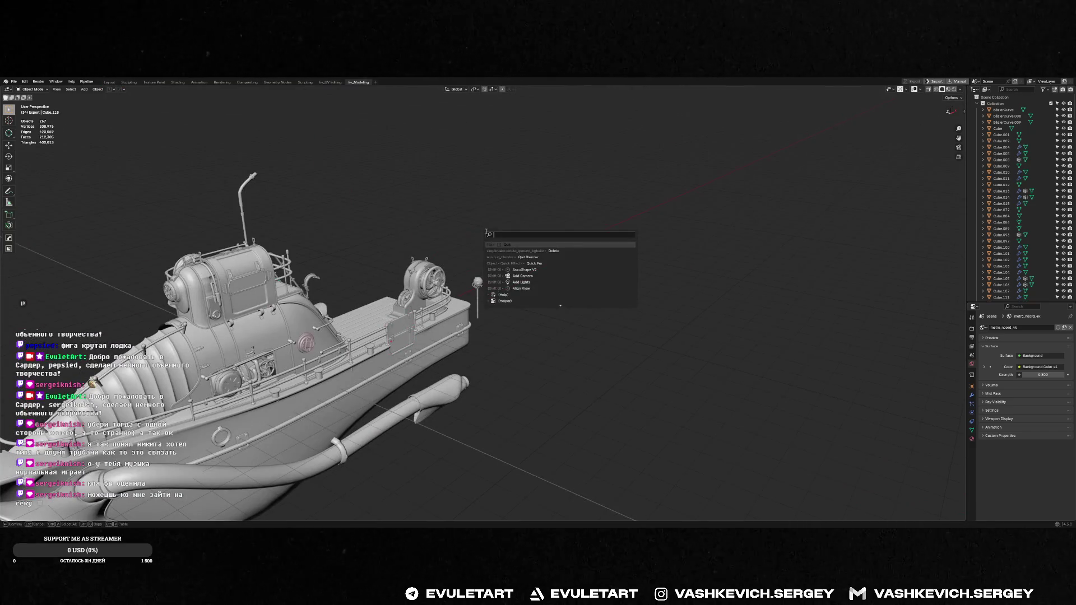
scroll(472, 292, "up", 5)
mouse_move(470, 292)
middle_mouse_down()
mouse_move(528, 283)
mouse_move(334, 295)
mouse_move(359, 297)
mouse_move(344, 382)
middle_mouse_up()
left_click(359, 296)
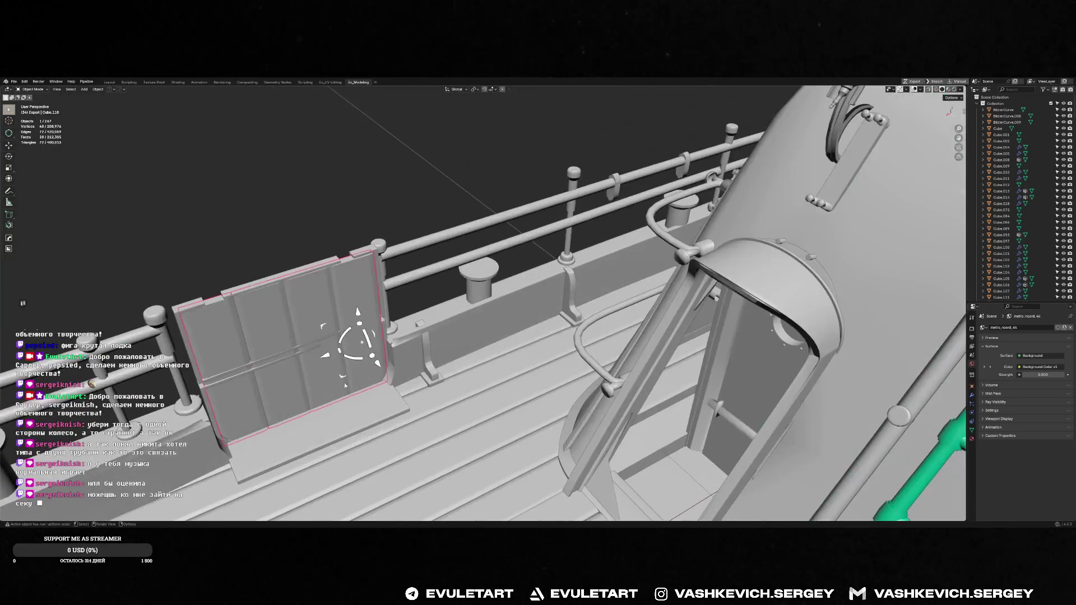
key("alt+Tab")
mouse_move(562, 283)
middle_mouse_down()
mouse_move(413, 352)
mouse_move(565, 327)
middle_mouse_up()
scroll(413, 351, "up", 5)
key("alt+Tab")
key("alt+Tab")
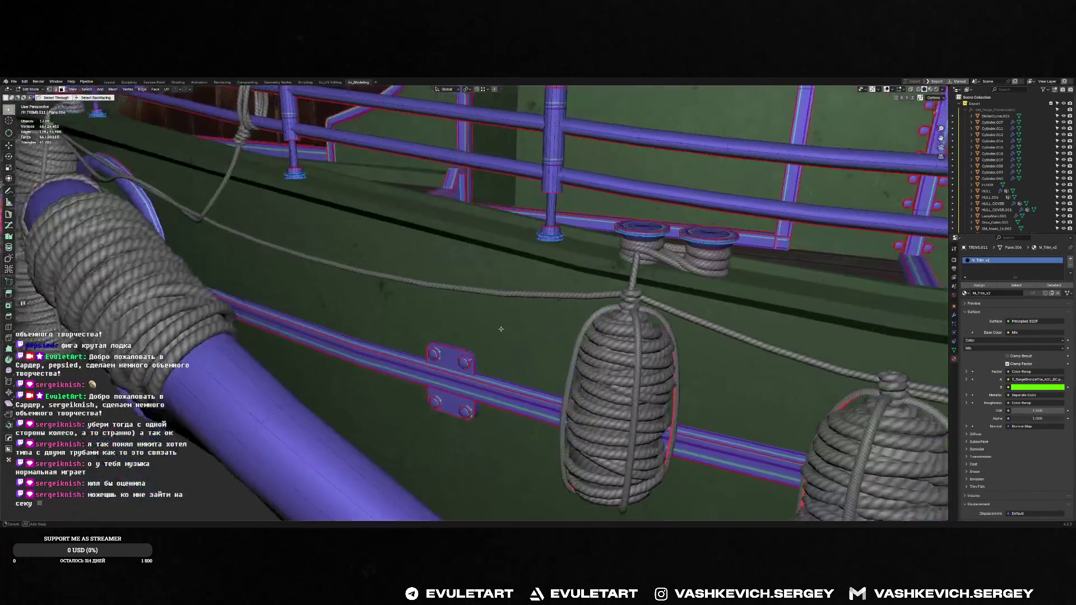
scroll(565, 327, "down", 5)
middle_click_drag(648, 305, 520, 381)
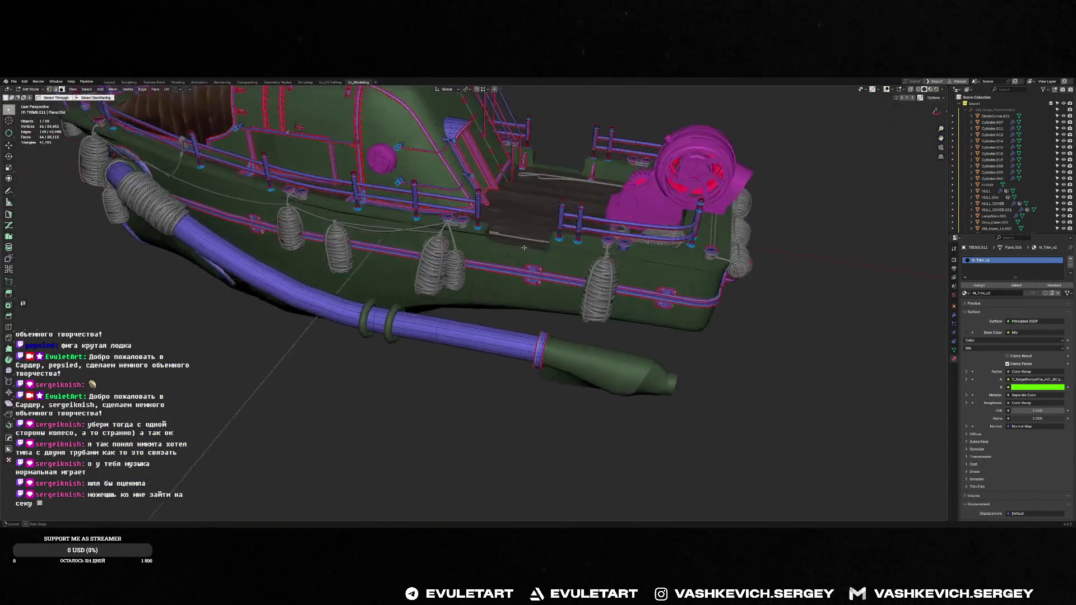
scroll(520, 380, "up", 8)
right_click(521, 381)
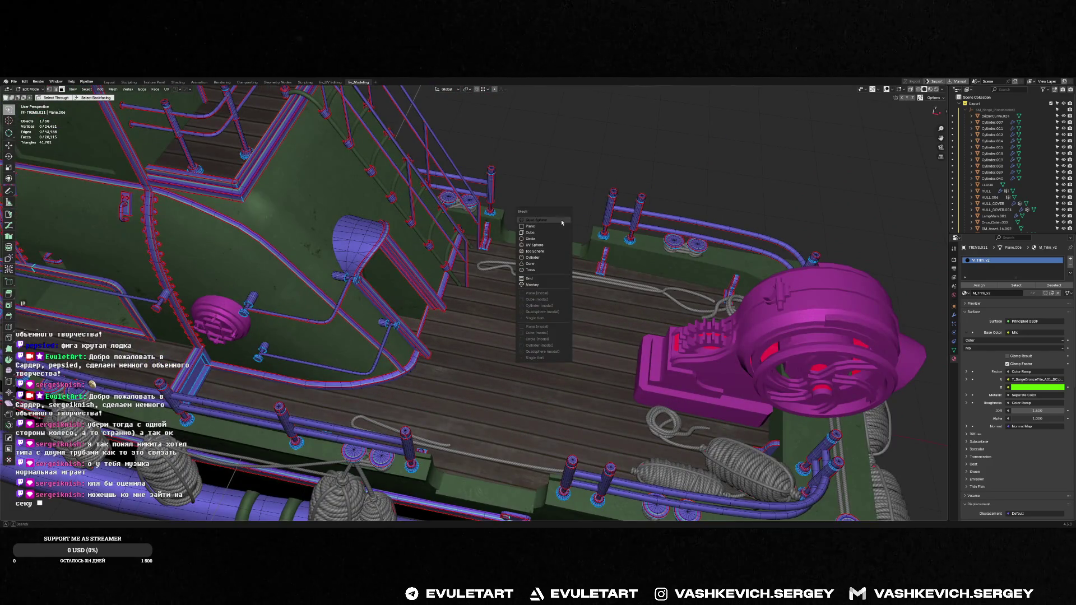
scroll(492, 383, "down", 5)
mouse_move(549, 199)
middle_mouse_down()
mouse_move(492, 384)
mouse_move(505, 371)
middle_mouse_up()
key("Tab")
scroll(492, 384, "up", 3)
right_click(504, 371)
left_click(993, 128)
left_click(976, 103)
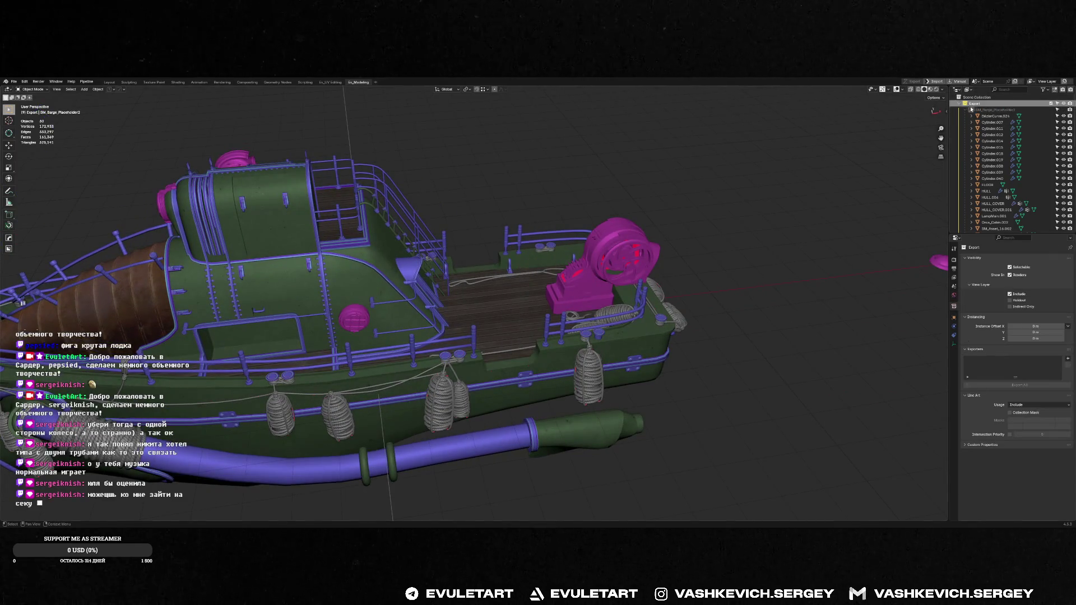
left_click(954, 317)
key("shift+a")
mouse_move(595, 288)
middle_mouse_down()
mouse_move(581, 284)
mouse_move(544, 450)
mouse_move(490, 370)
middle_mouse_up()
left_click(609, 294)
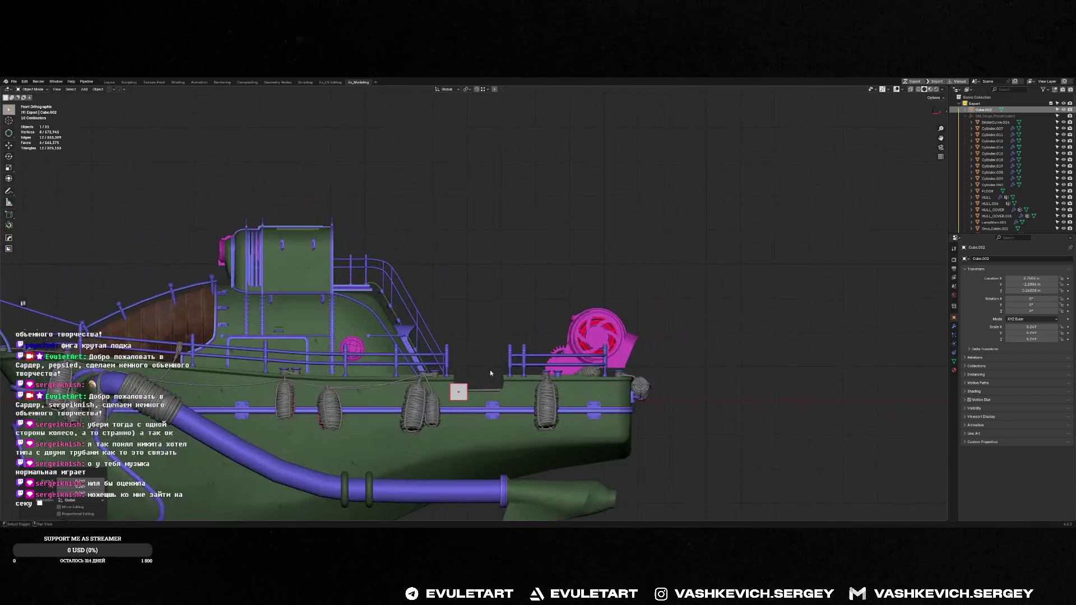
scroll(439, 344, "up", 4)
middle_click_drag(439, 345, 470, 218, "shift")
scroll(437, 297, "up", 3)
key("Tab")
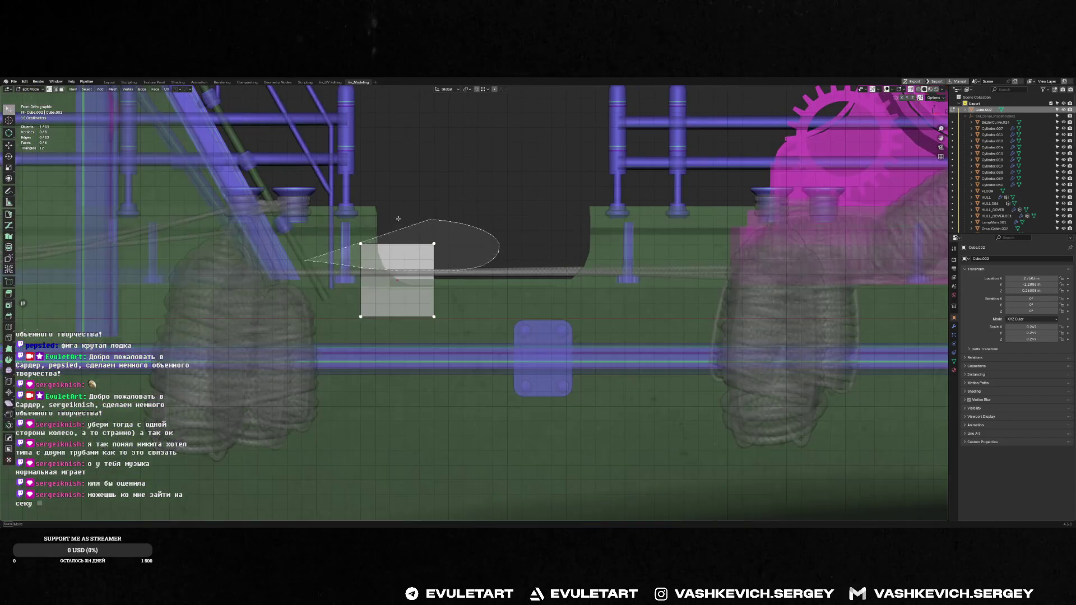
key("g")
left_click(434, 290)
key("ctrl+i")
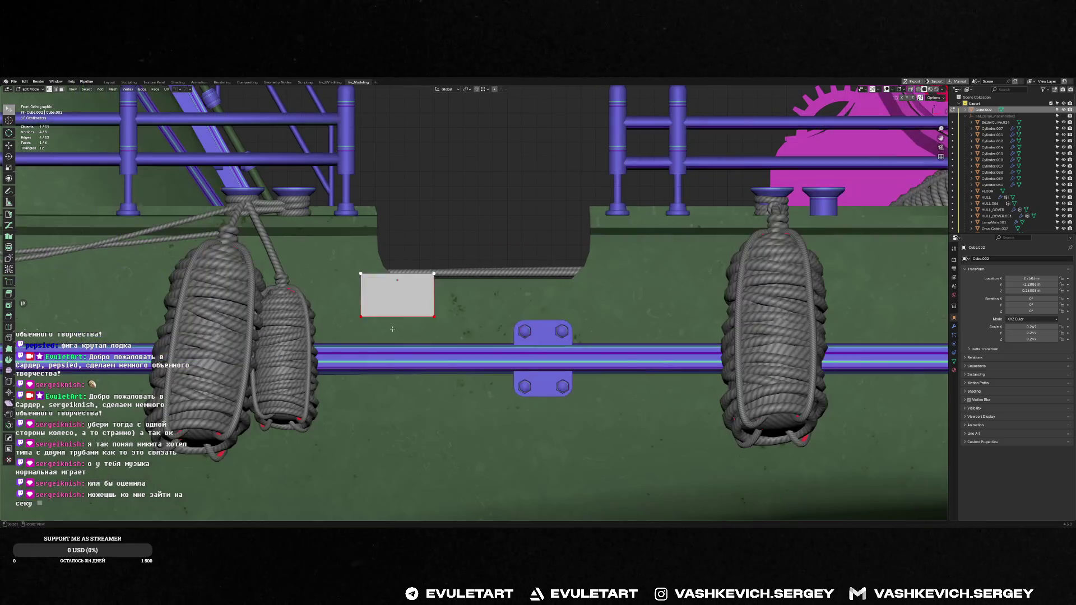
key("g")
key("g")
key("x")
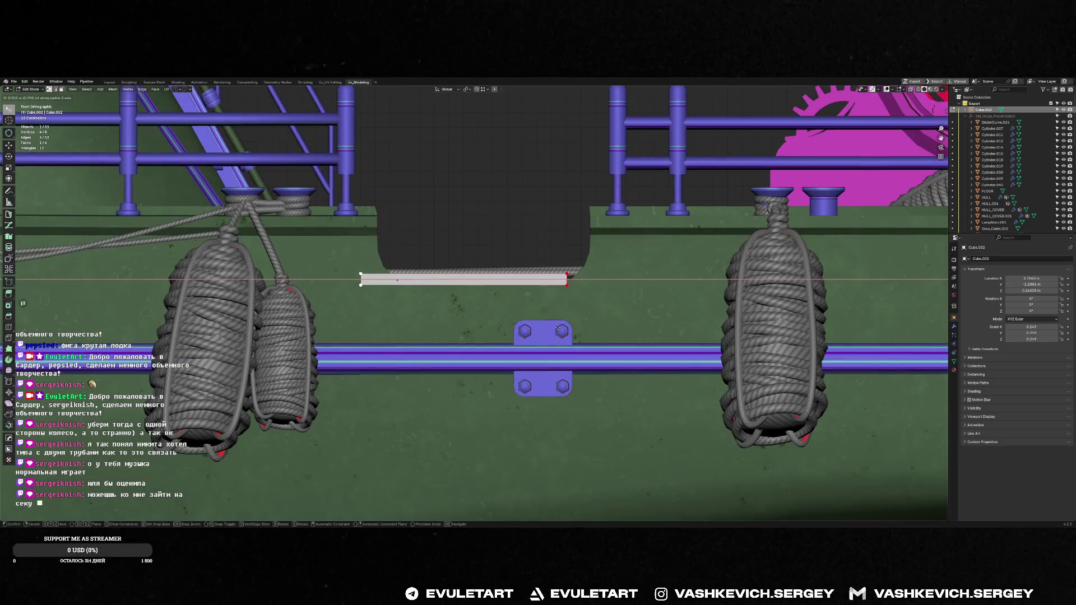
left_click(572, 329)
key("alt+z")
left_click_drag(346, 260, 379, 295)
key("alt+z")
key("g")
key("x")
left_click(409, 293)
mouse_move(409, 293)
middle_mouse_down()
mouse_move(401, 265)
mouse_move(429, 262)
middle_mouse_up()
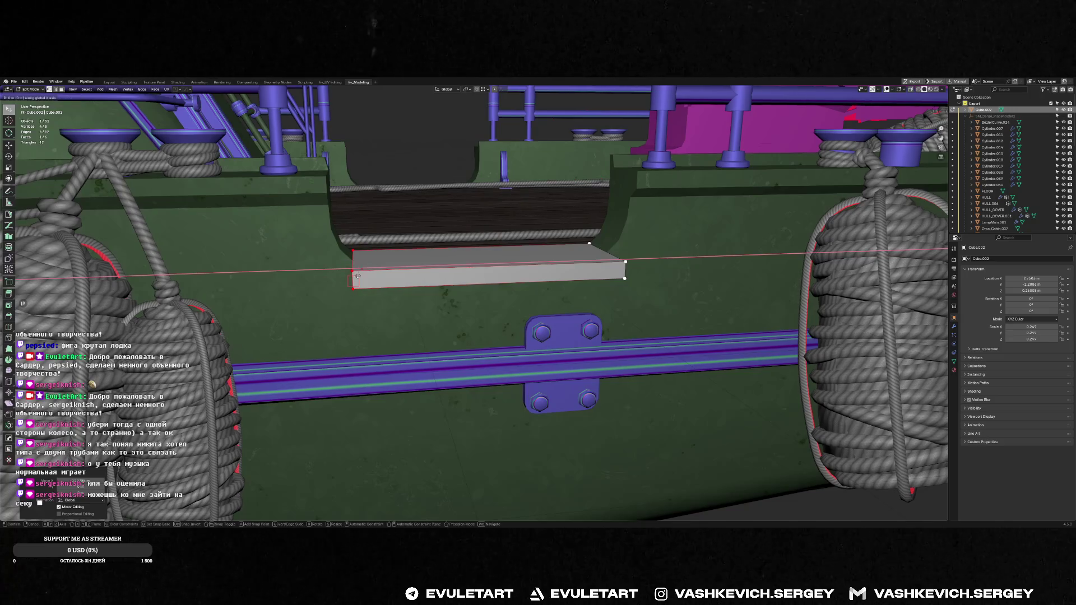
key("alt+z")
left_click_drag(539, 227, 647, 294)
key("alt+z")
key("g")
key("x")
mouse_move(609, 265)
middle_mouse_down()
mouse_move(605, 276)
mouse_move(504, 252)
middle_mouse_up()
left_click(605, 275)
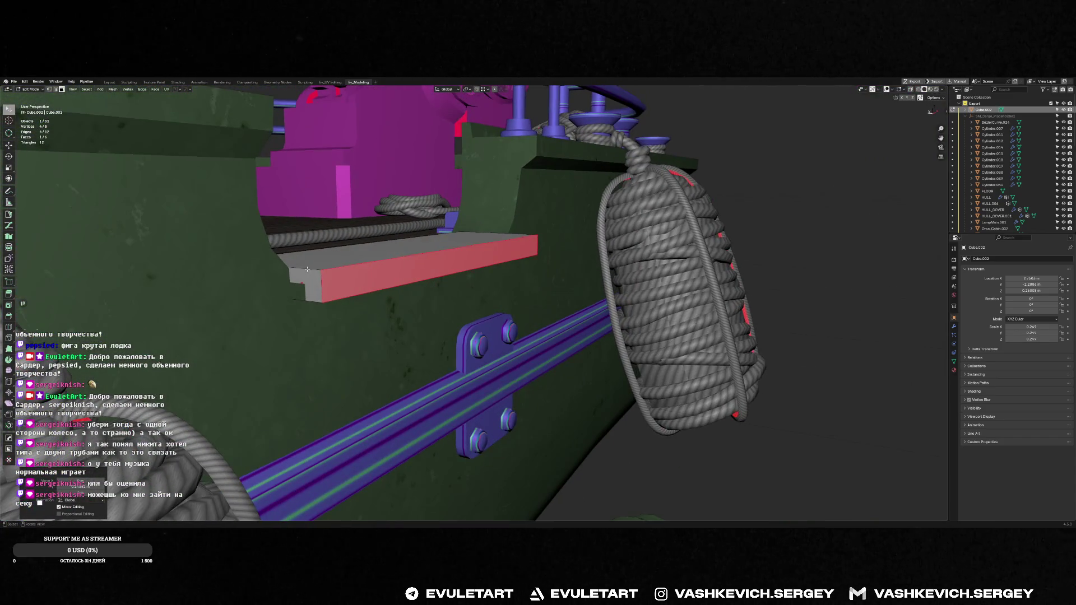
middle_click_drag(306, 269, 298, 294)
key("Tab")
left_click(298, 294)
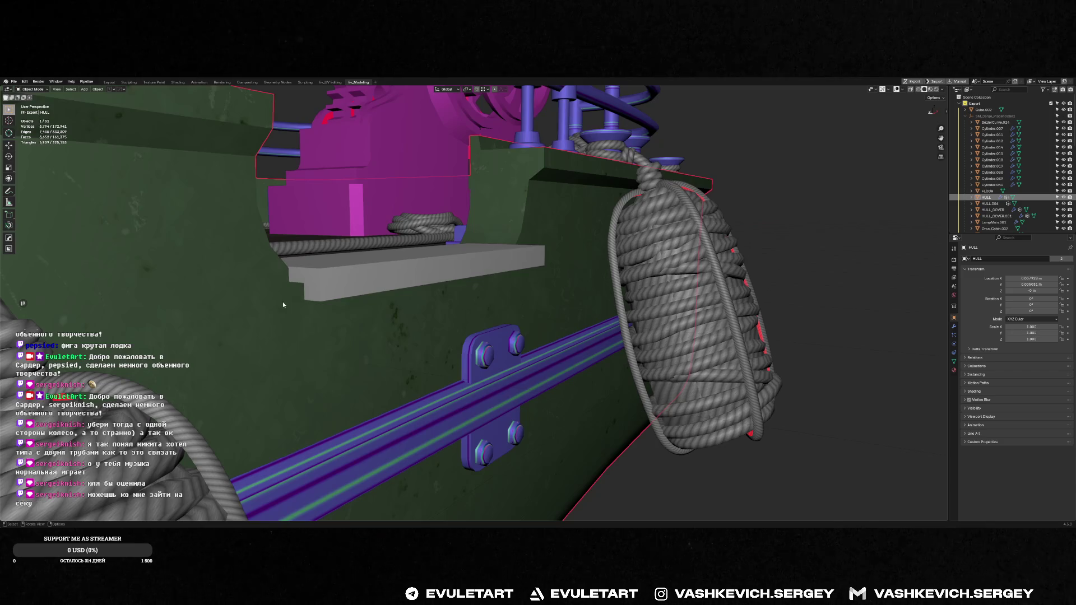
key("Tab")
left_click(296, 292)
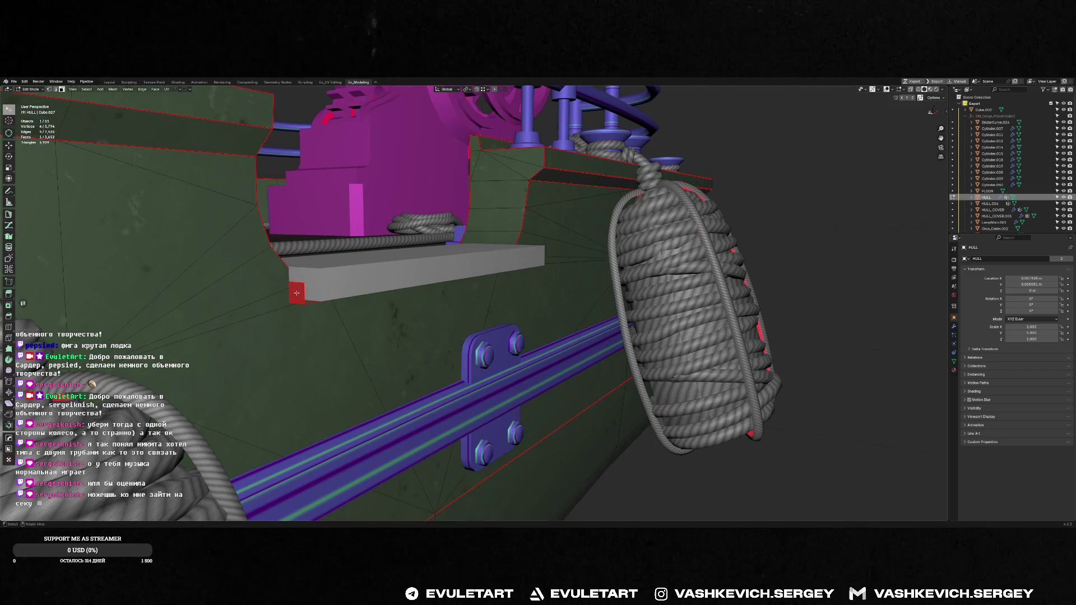
middle_click_drag(296, 292, 409, 257)
key("l")
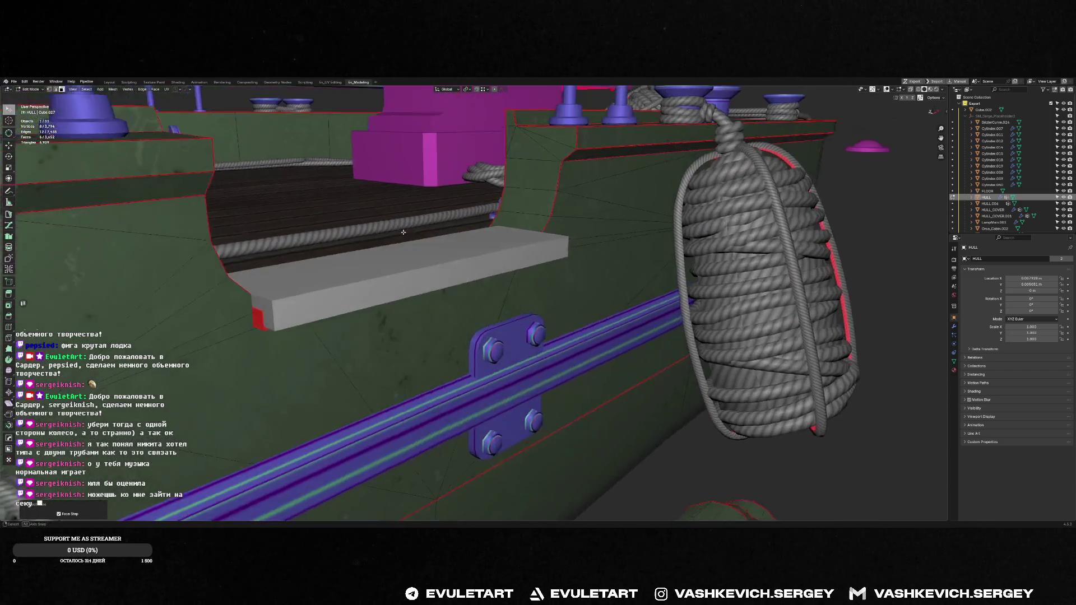
key("Tab")
left_click(409, 257)
key("Delete")
left_click(284, 308)
key("Tab")
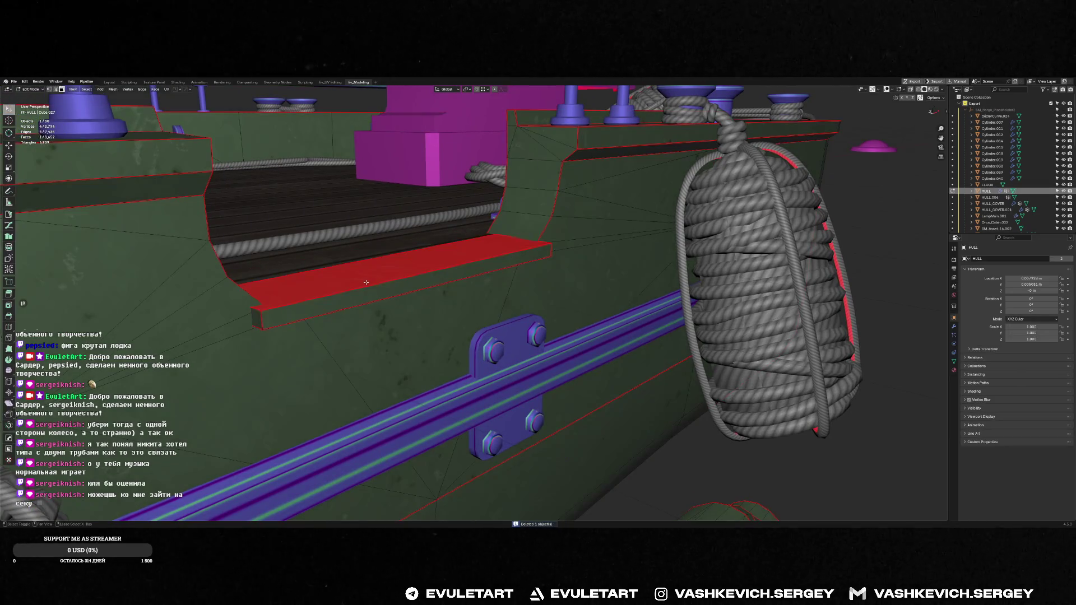
scroll(368, 279, "down", 5)
middle_click_drag(369, 279, 445, 290)
key("Delete")
key("Tab")
key("Tab")
key("shift+q")
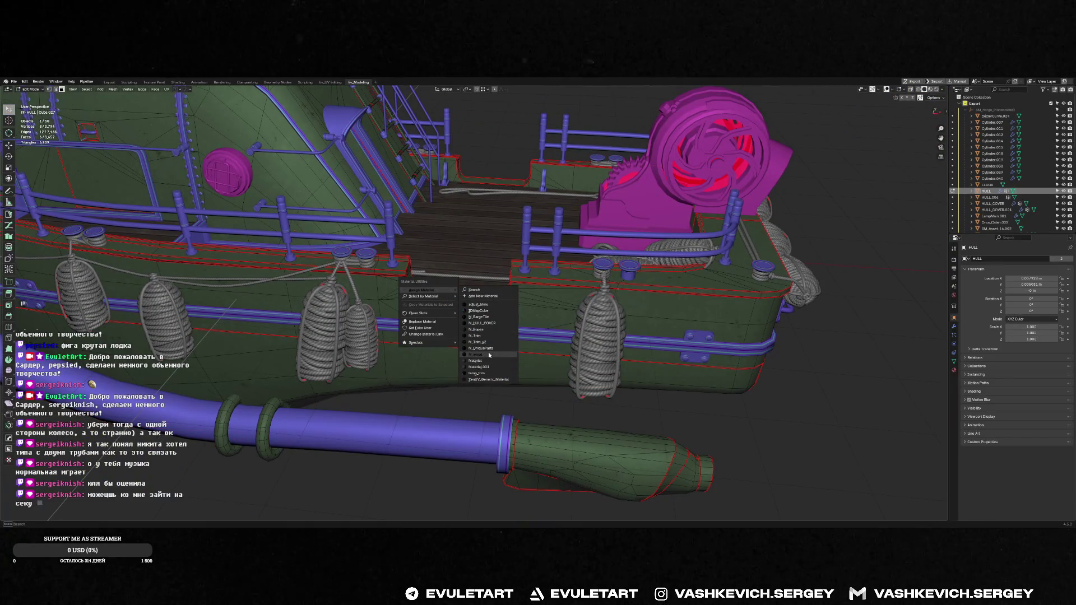
left_click(490, 353)
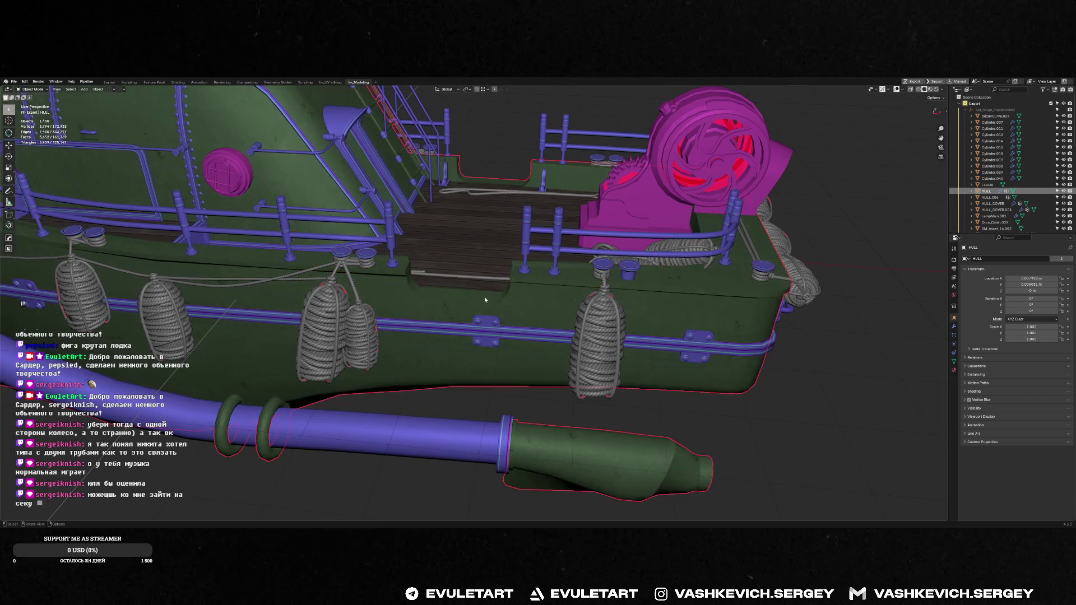
key("p")
left_click(436, 289)
middle_click_drag(501, 243, 570, 209)
key("Tab")
key("Tab")
left_click(575, 145)
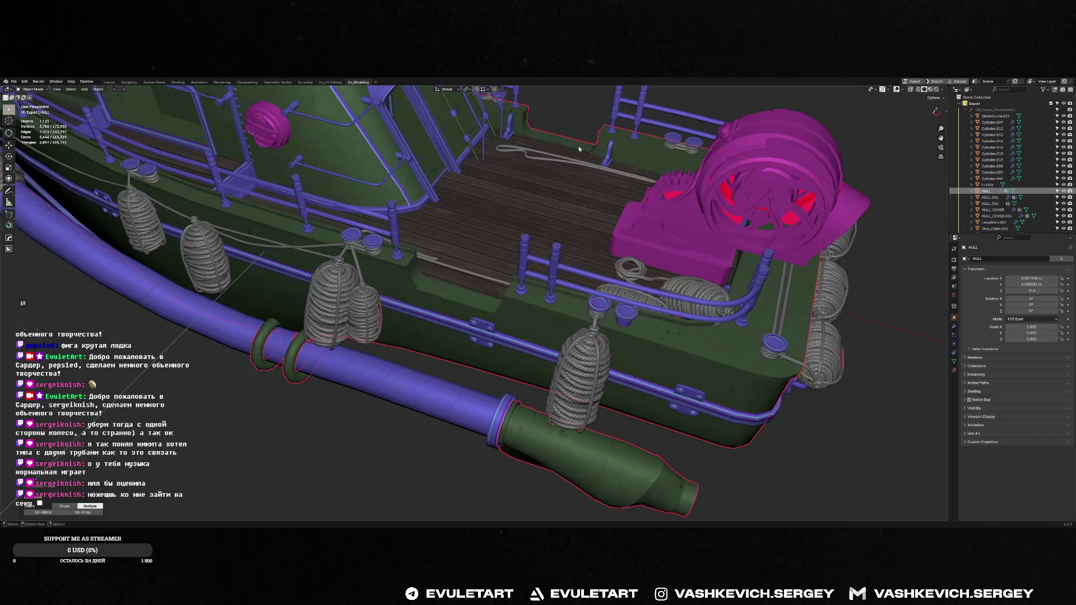
key("Tab")
left_click(582, 128)
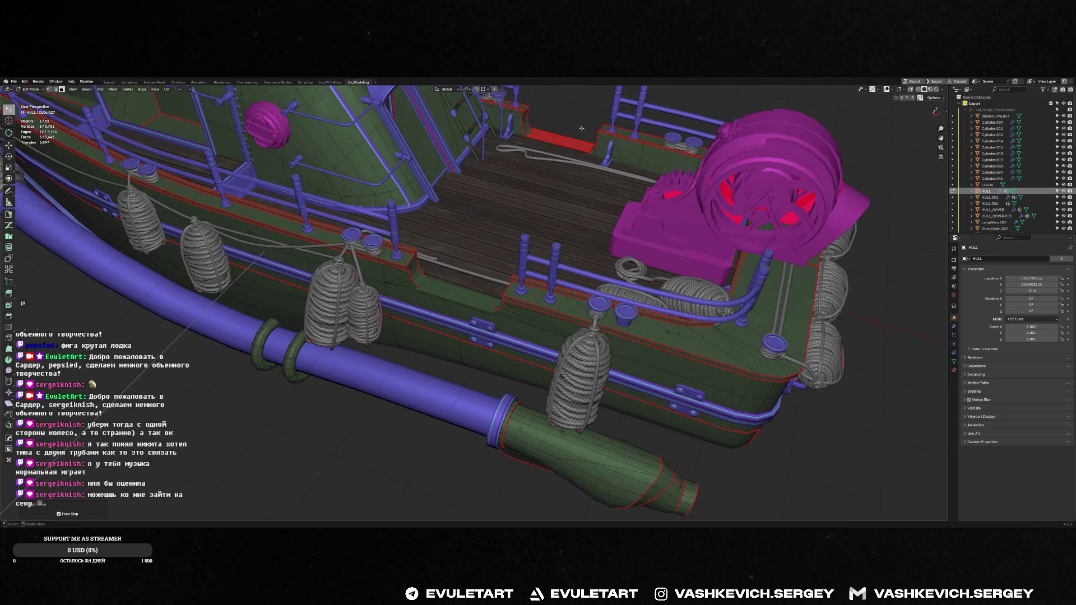
key("Tab")
left_click(448, 297)
middle_click_drag(447, 296, 594, 250)
scroll(571, 256, "down", 5)
scroll(571, 256, "up", 5)
scroll(594, 250, "up", 2)
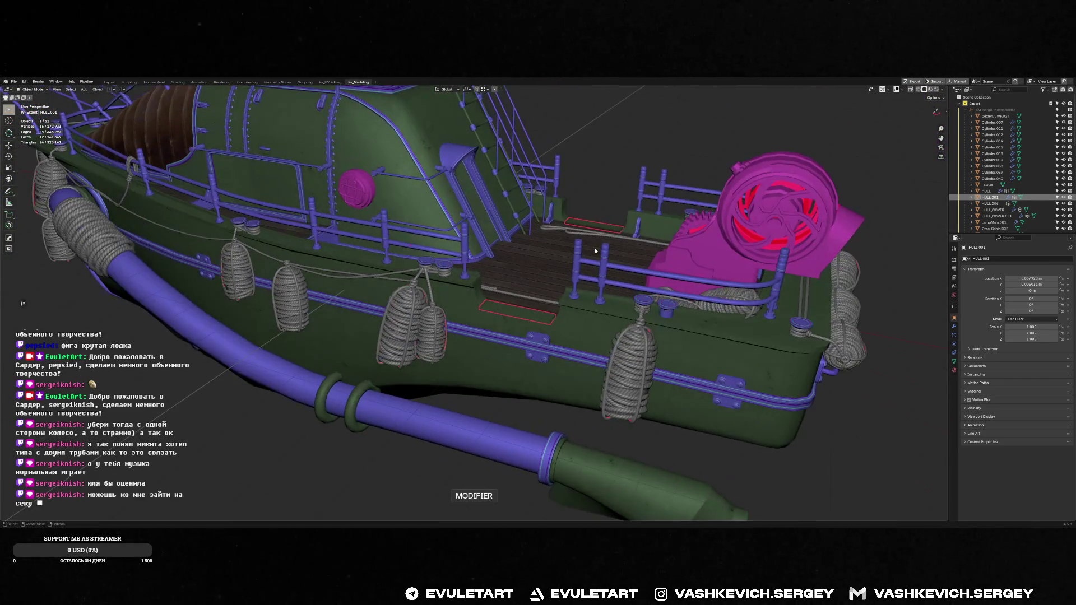
middle_click_drag(553, 305, 549, 346)
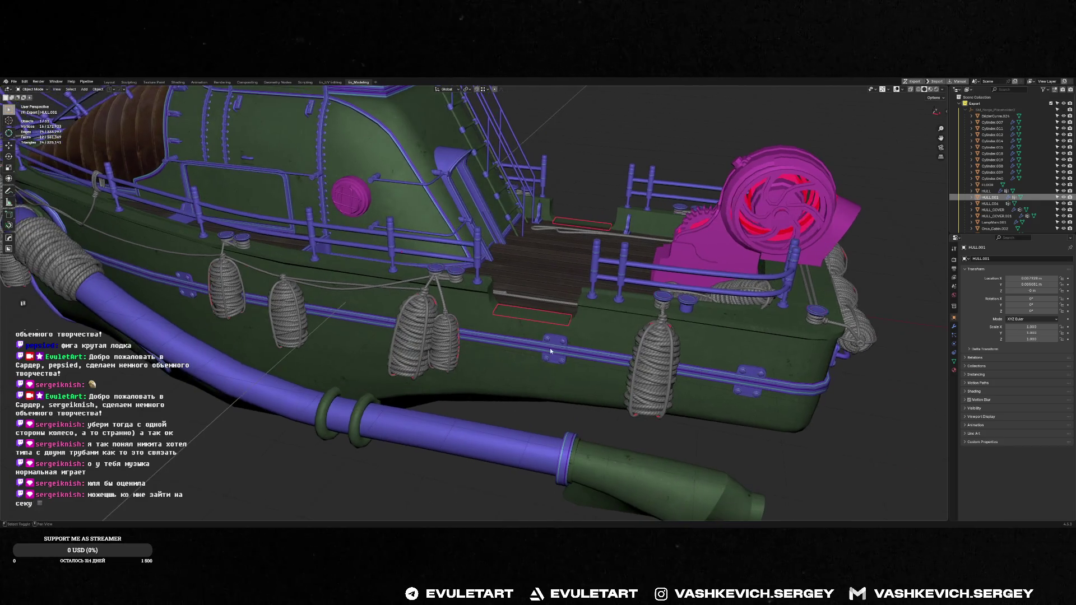
left_click(549, 346)
key("ctrl+l")
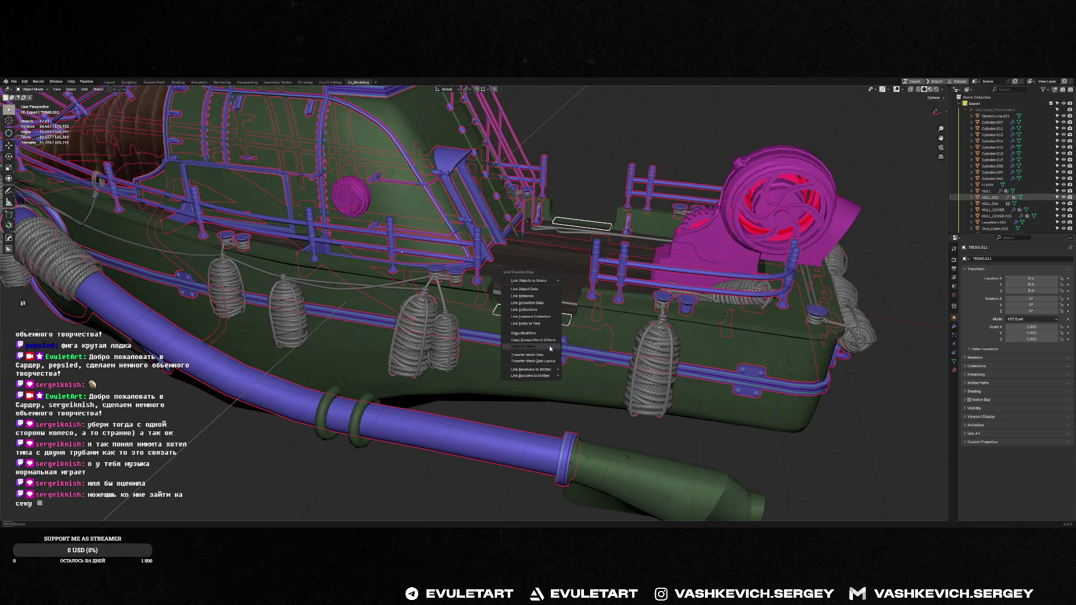
left_click(550, 303)
key("Tab")
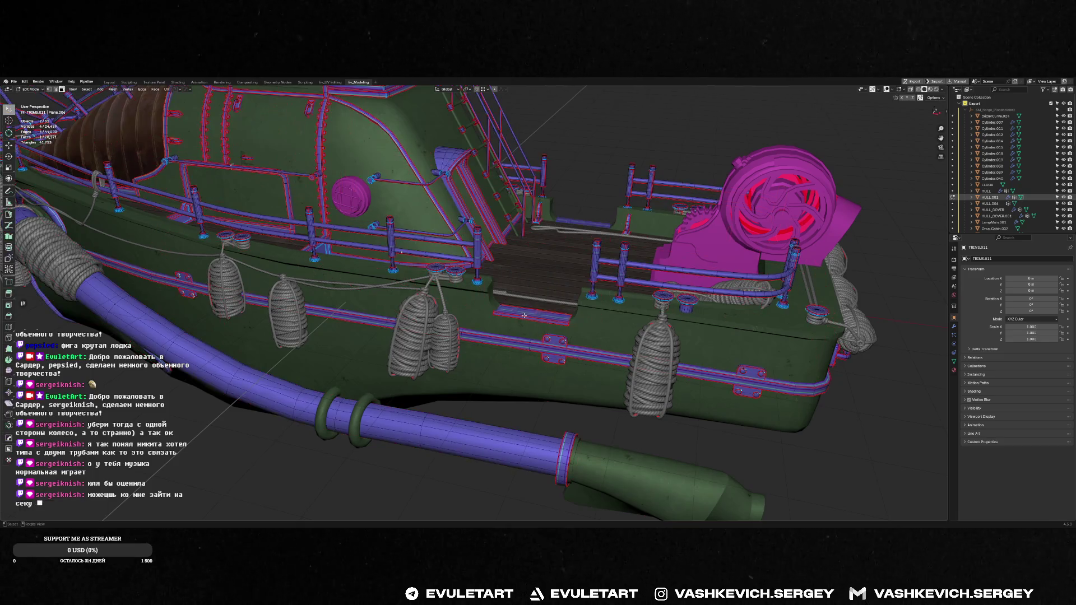
key("KP_Decimal")
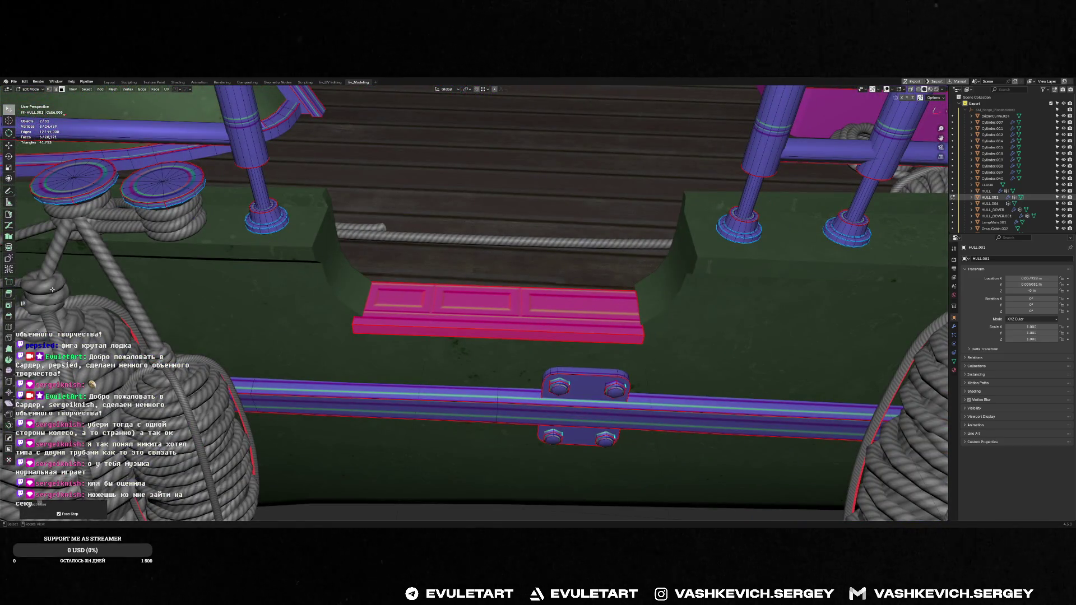
key("ctrl+Page_Up")
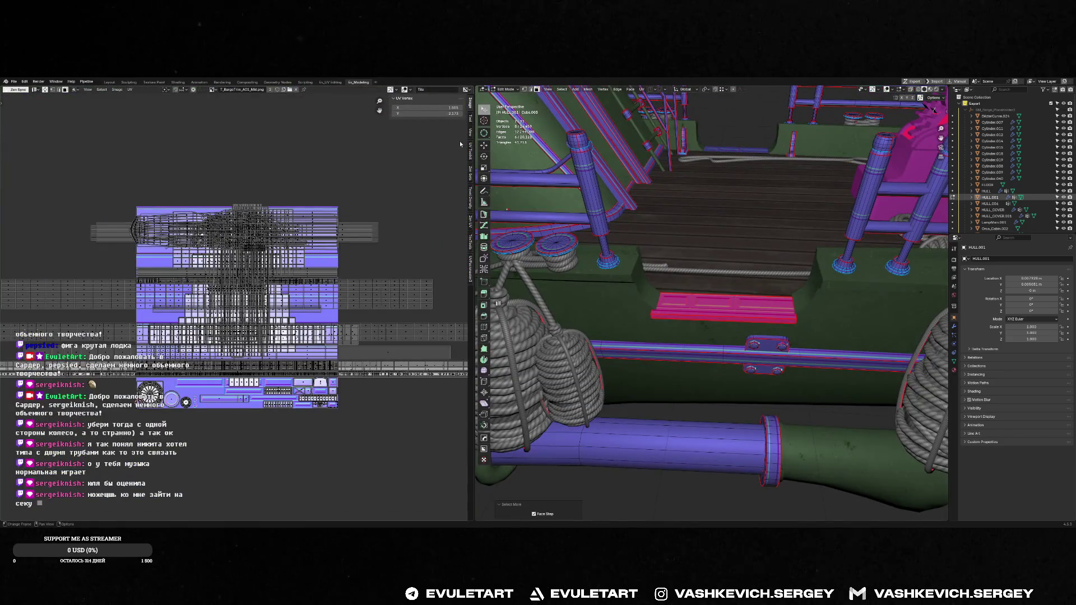
left_click(471, 221)
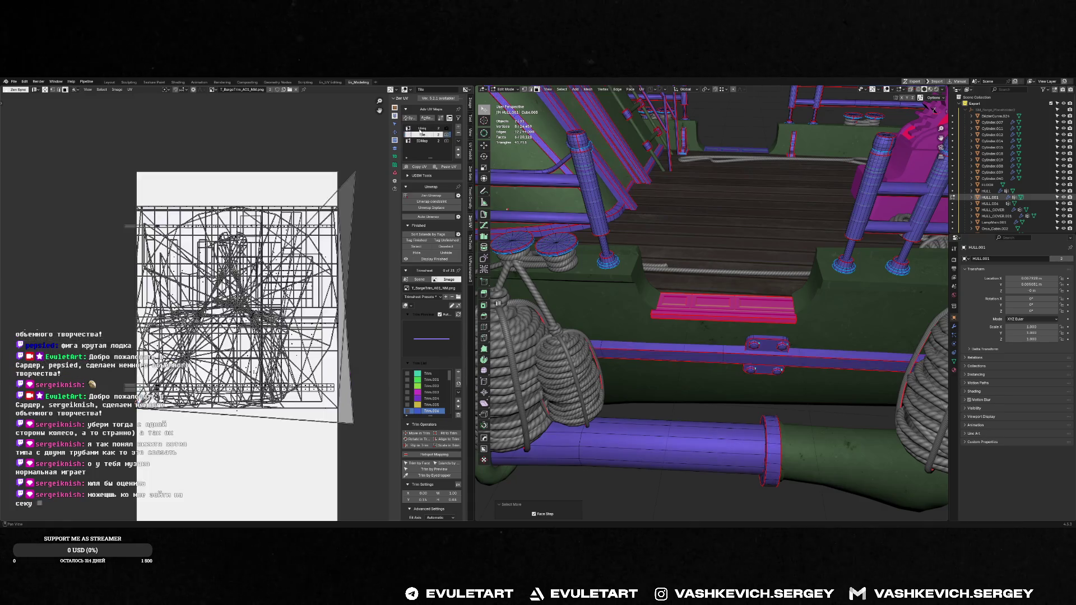
key("Tab")
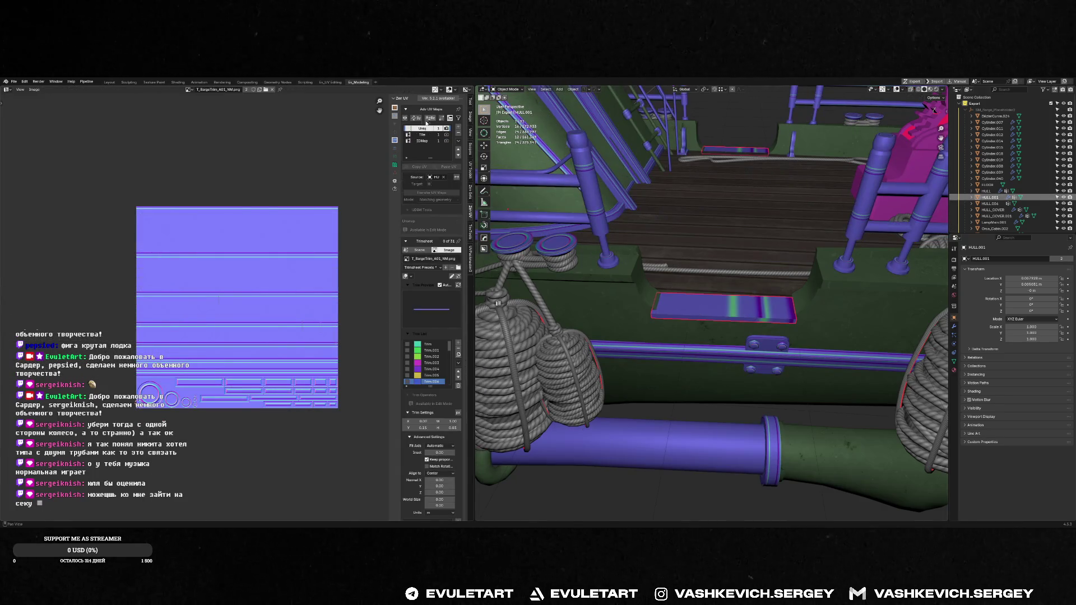
key("Tab")
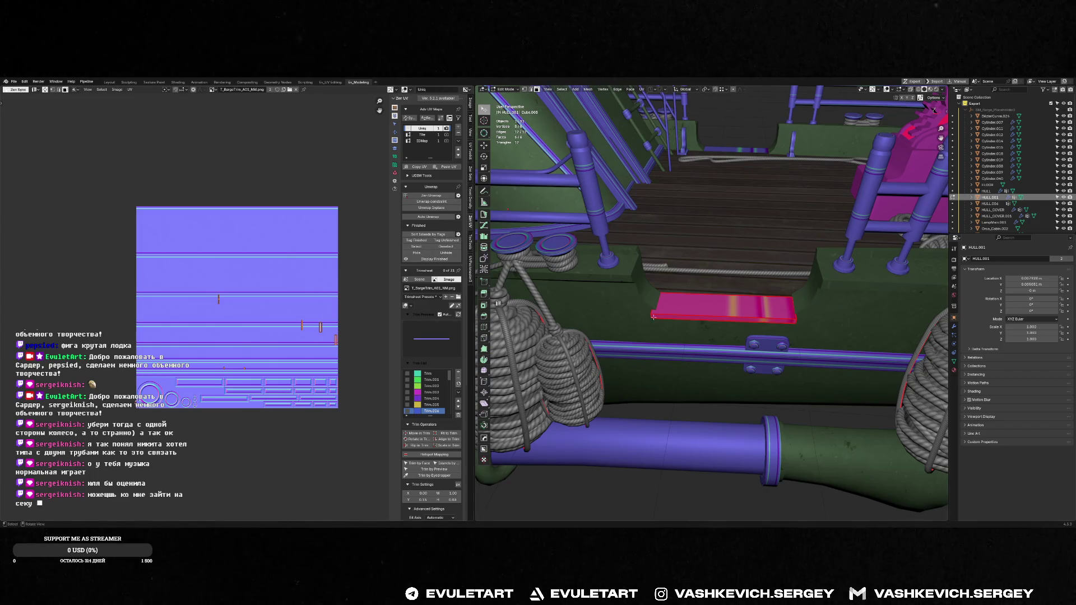
key("u")
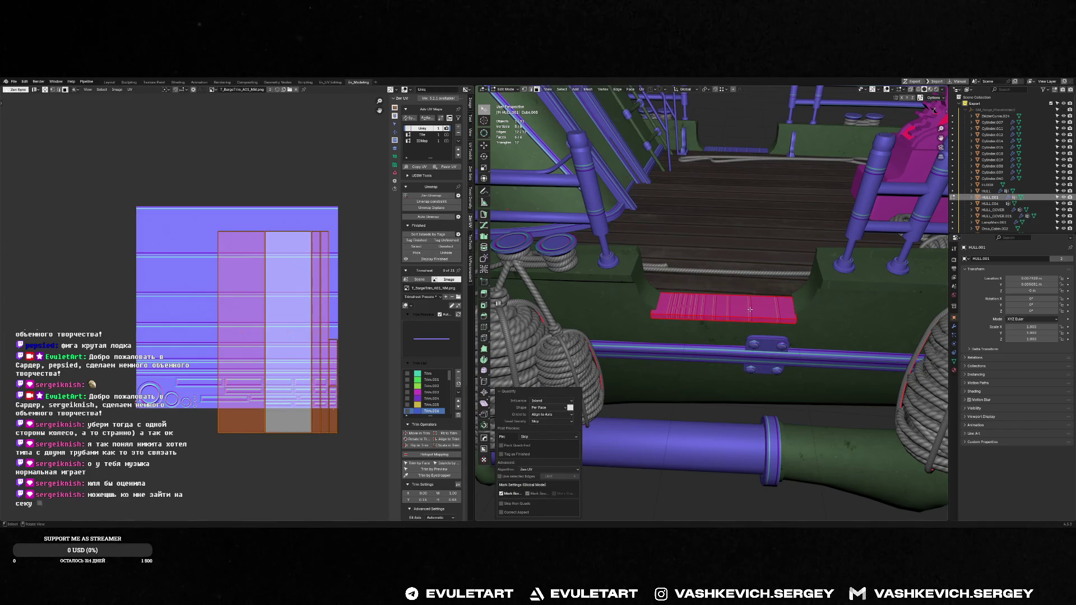
key("Tab")
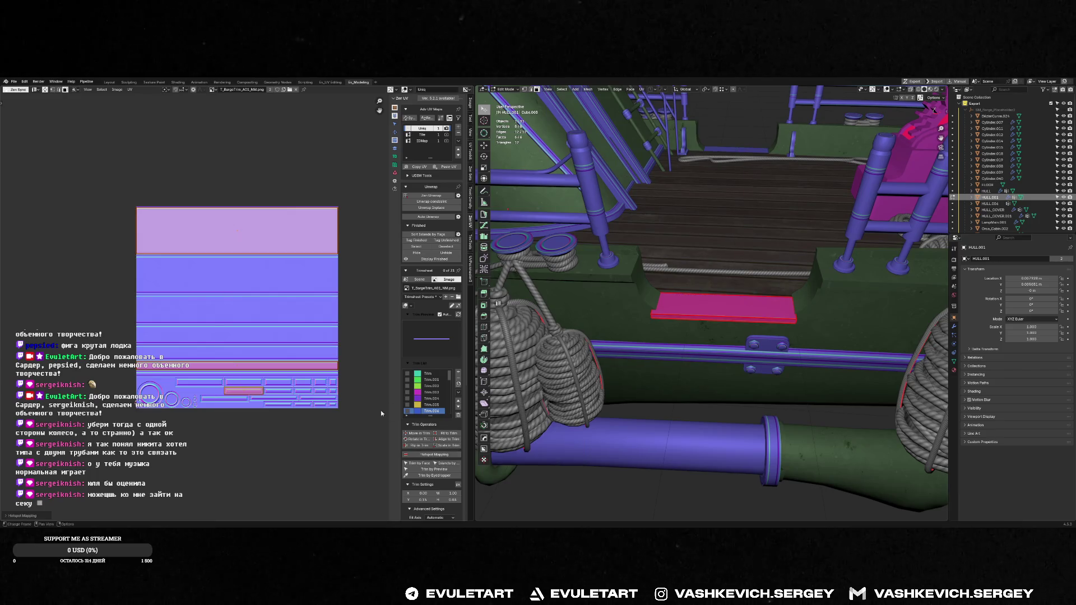
middle_click_drag(724, 328, 760, 316)
scroll(761, 316, "up", 4)
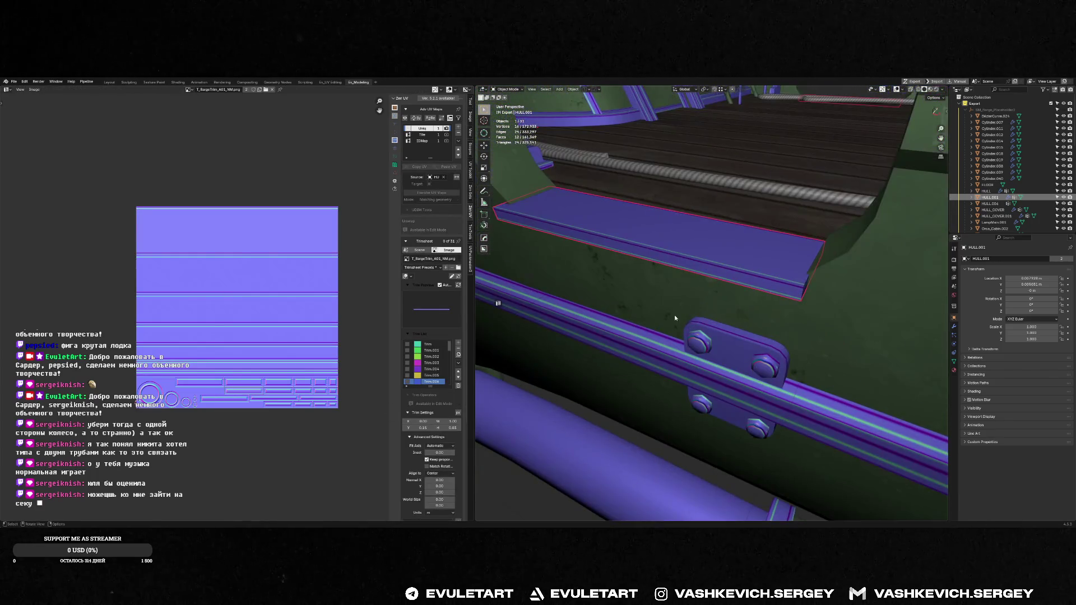
key("Tab")
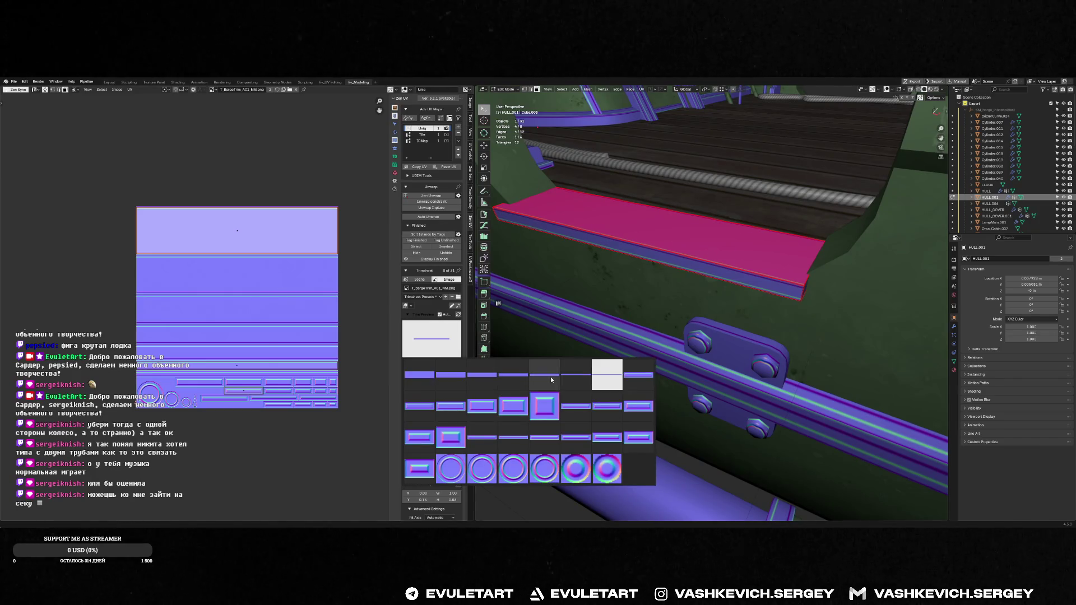
left_click(561, 375)
key("Tab")
mouse_move(752, 234)
middle_mouse_down()
mouse_move(723, 287)
mouse_move(737, 279)
middle_mouse_up()
key("Tab")
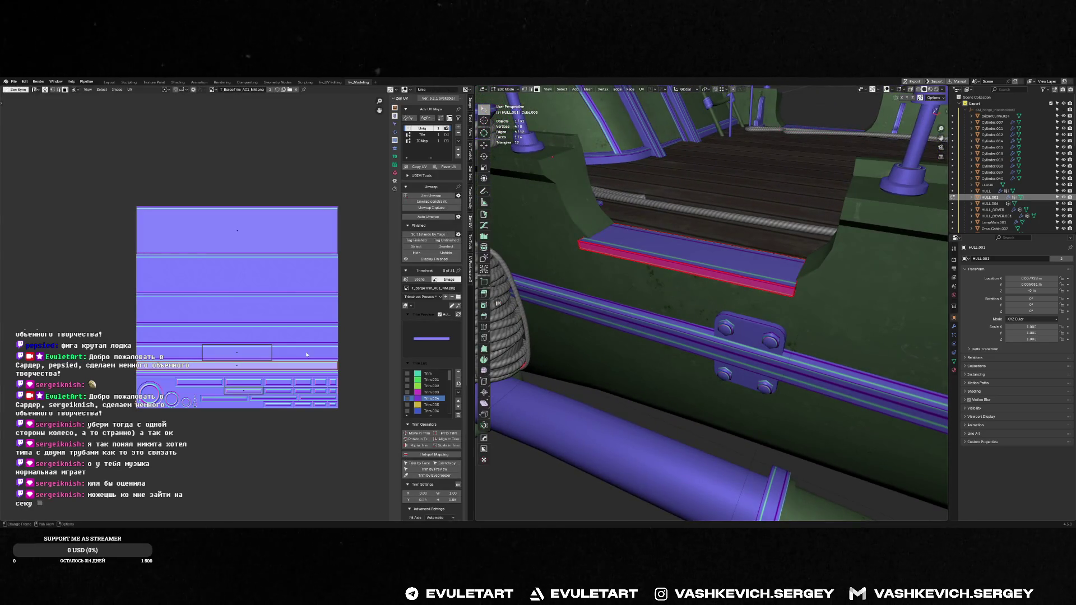
mouse_move(655, 323)
middle_mouse_down()
mouse_move(633, 299)
mouse_move(764, 287)
mouse_move(751, 300)
middle_mouse_up()
key("u")
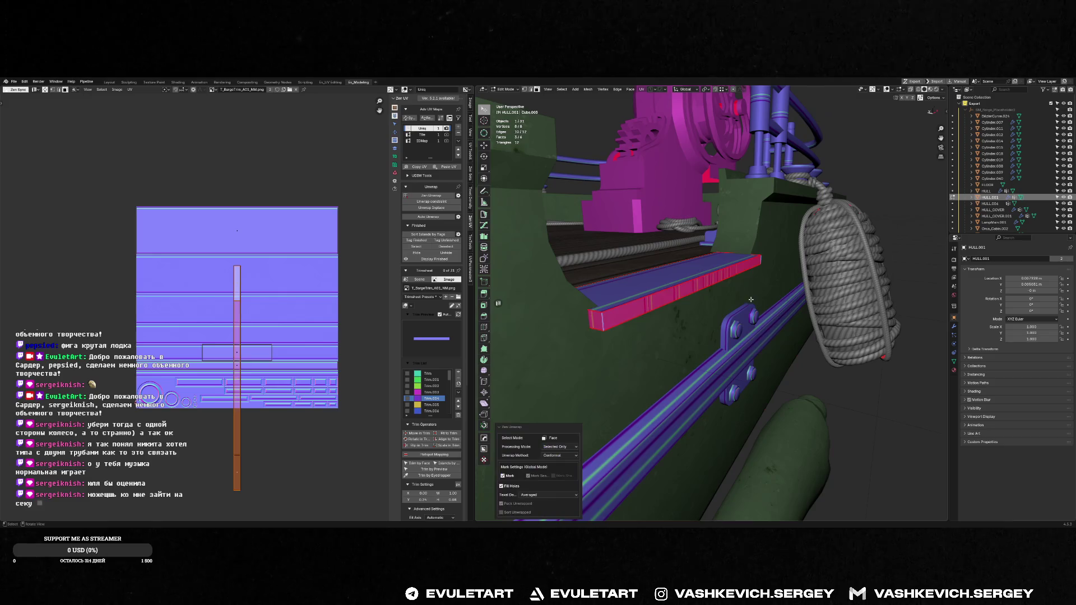
key("alt+q")
left_click(436, 454)
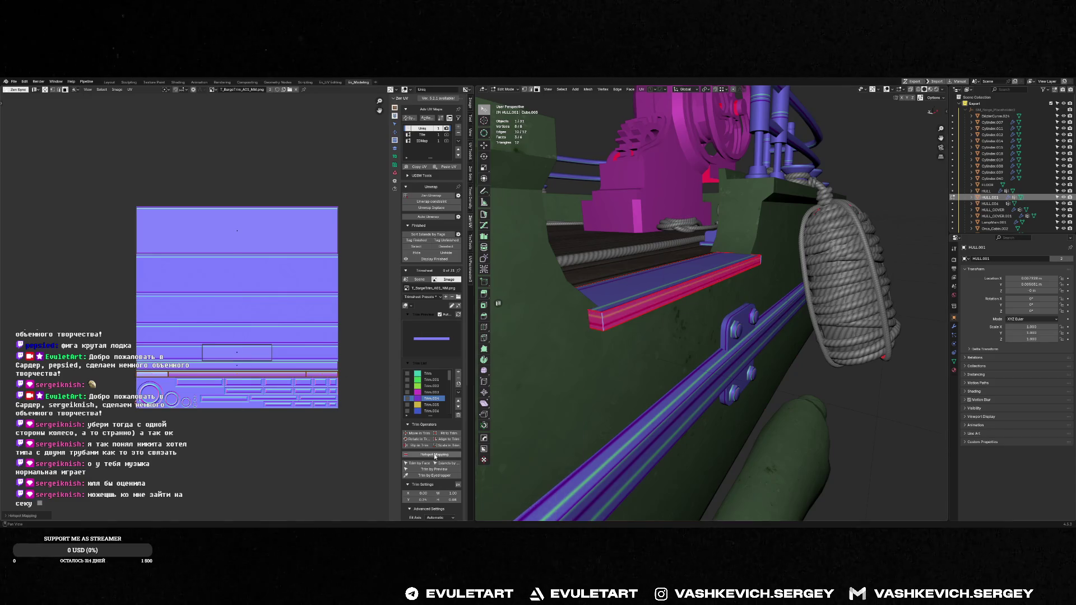
middle_click_drag(717, 300, 706, 310)
key("Tab")
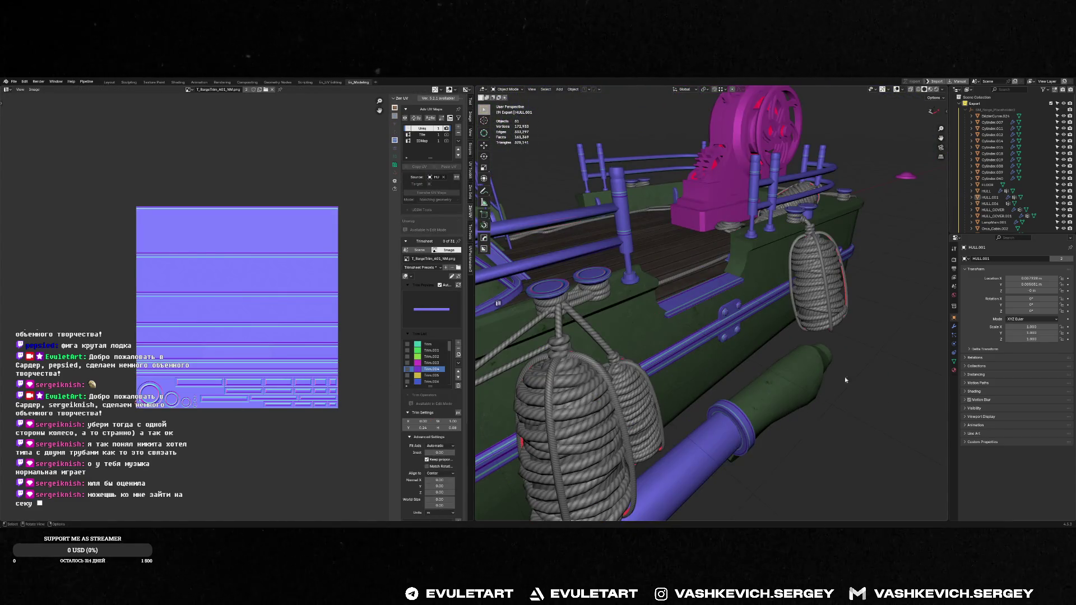
left_click(714, 301)
key("KP_Divide")
key("Tab")
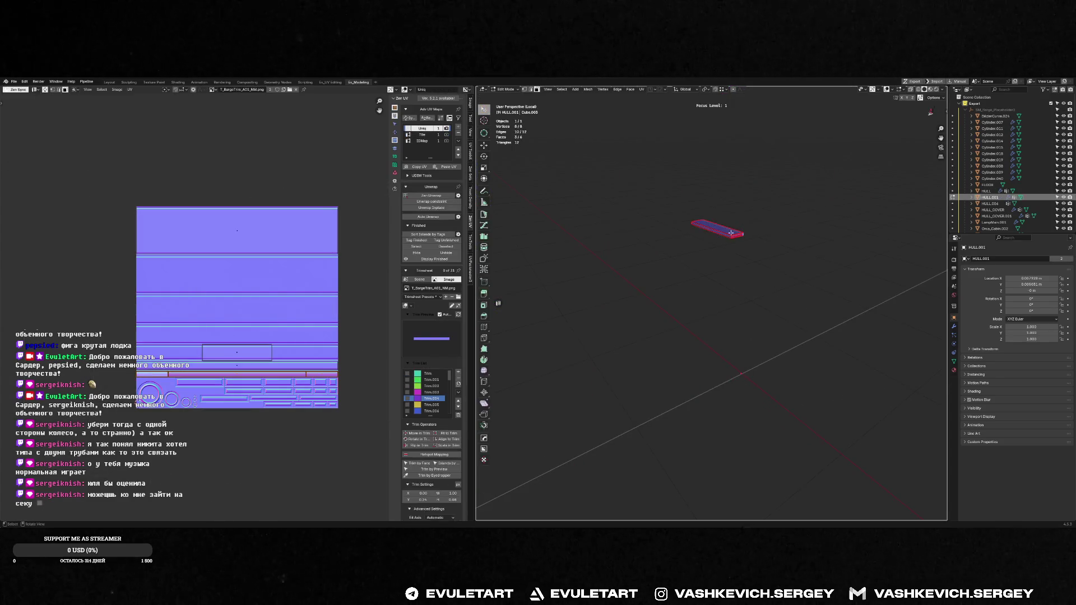
key("KP_Decimal")
left_click(749, 218)
left_click(817, 414, "alt")
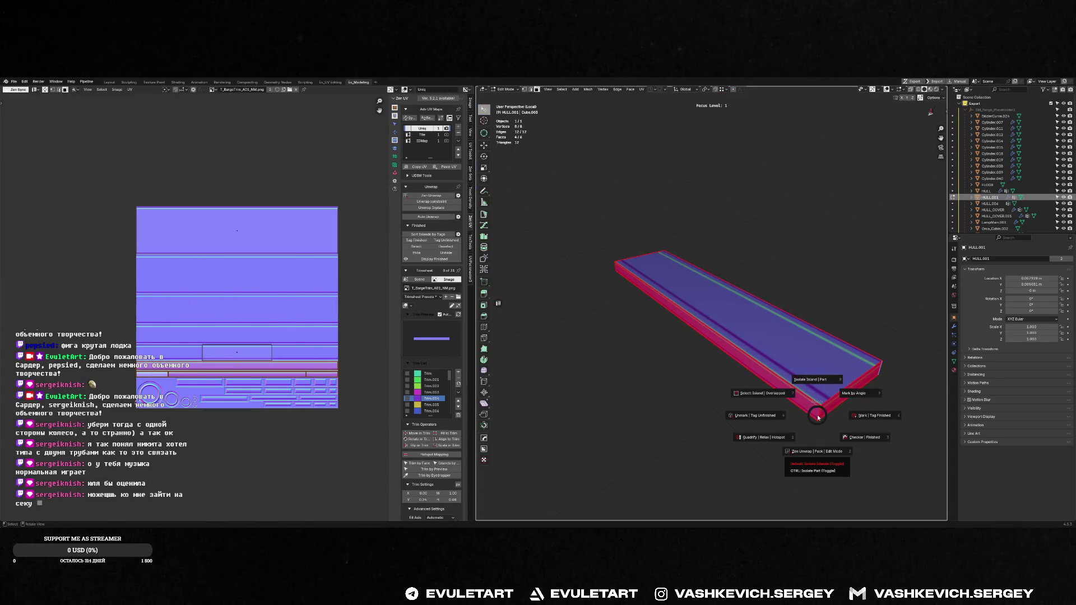
key("t")
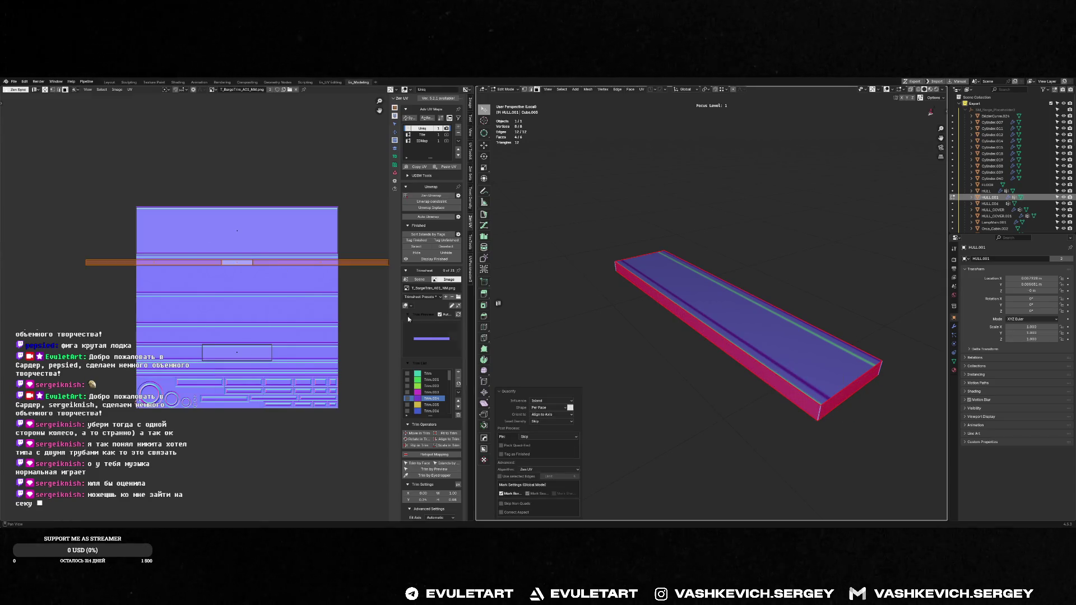
left_click(419, 468)
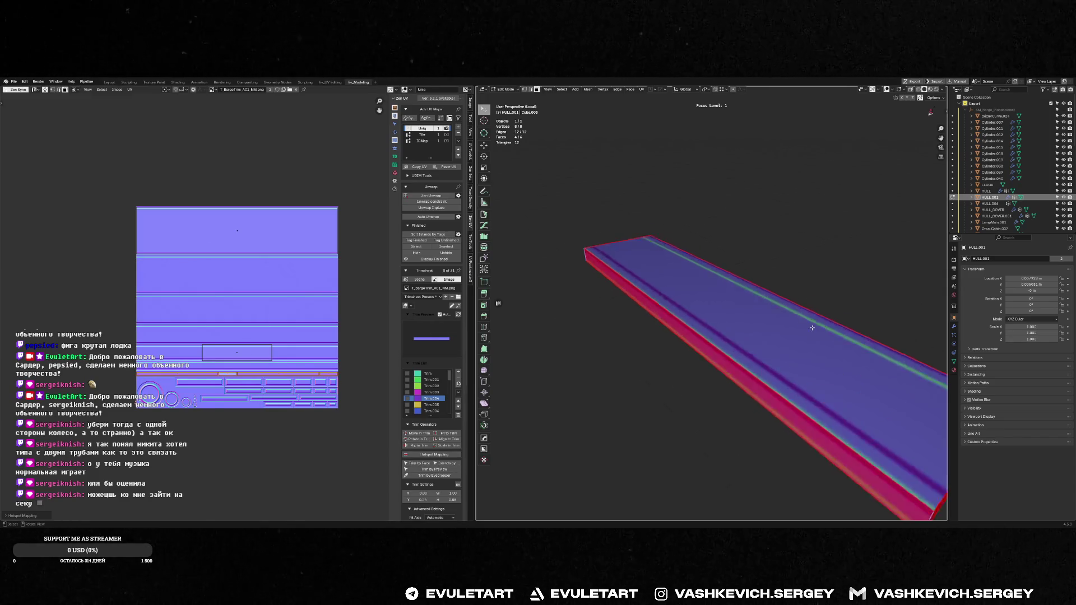
middle_click_drag(724, 354, 722, 278)
key("Tab")
key("KP_Divide")
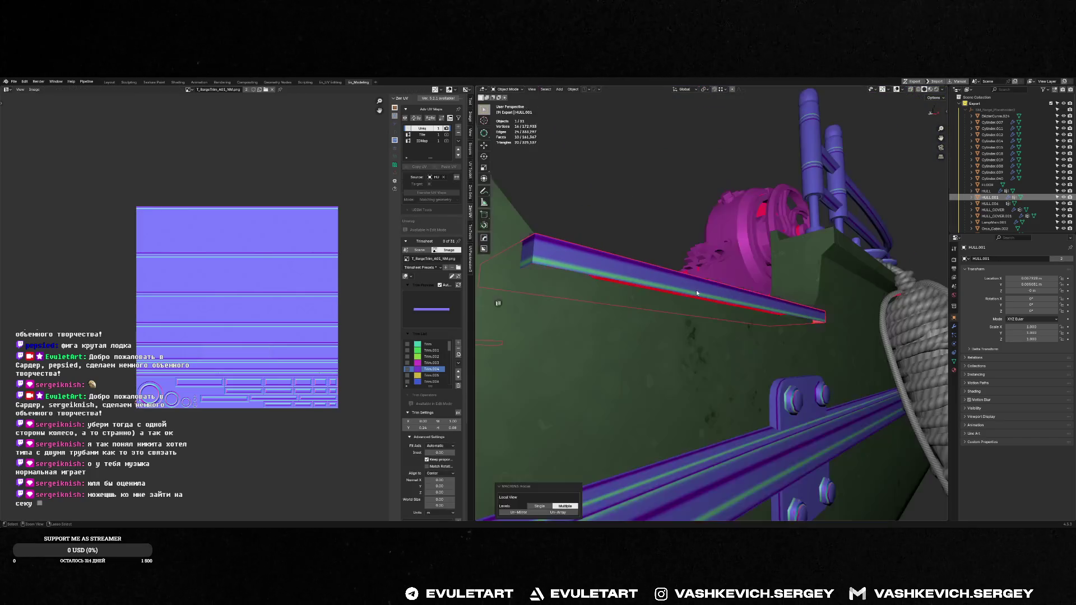
key("Tab")
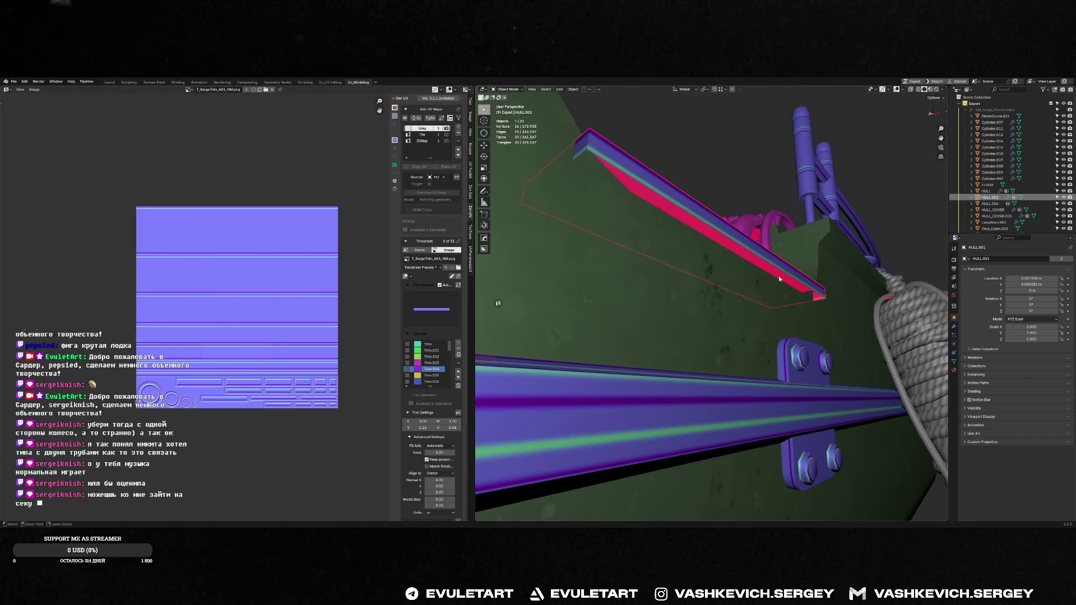
left_click(727, 271)
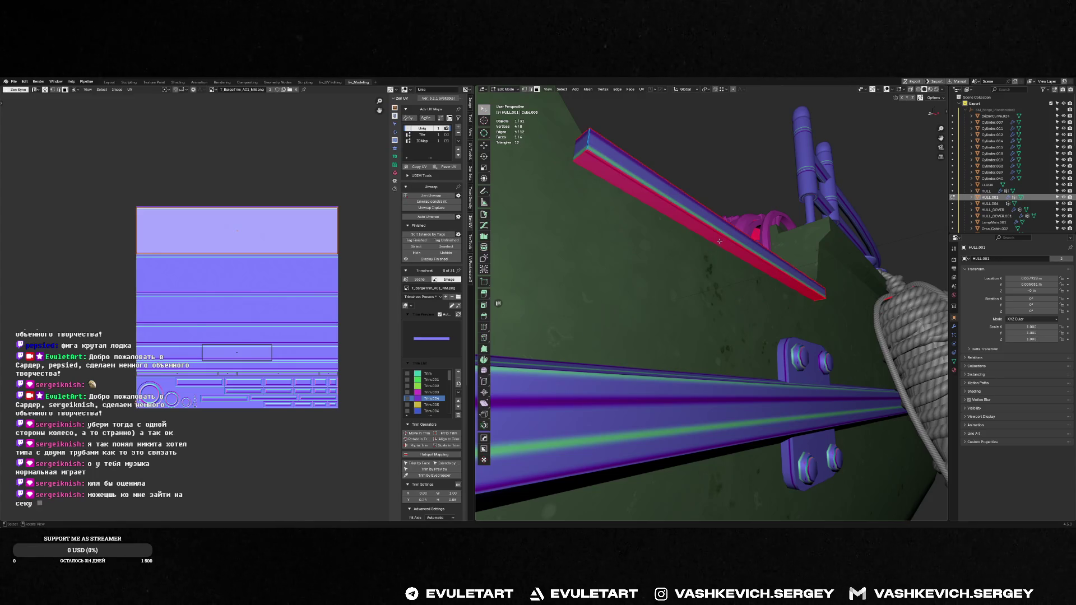
left_click(432, 339)
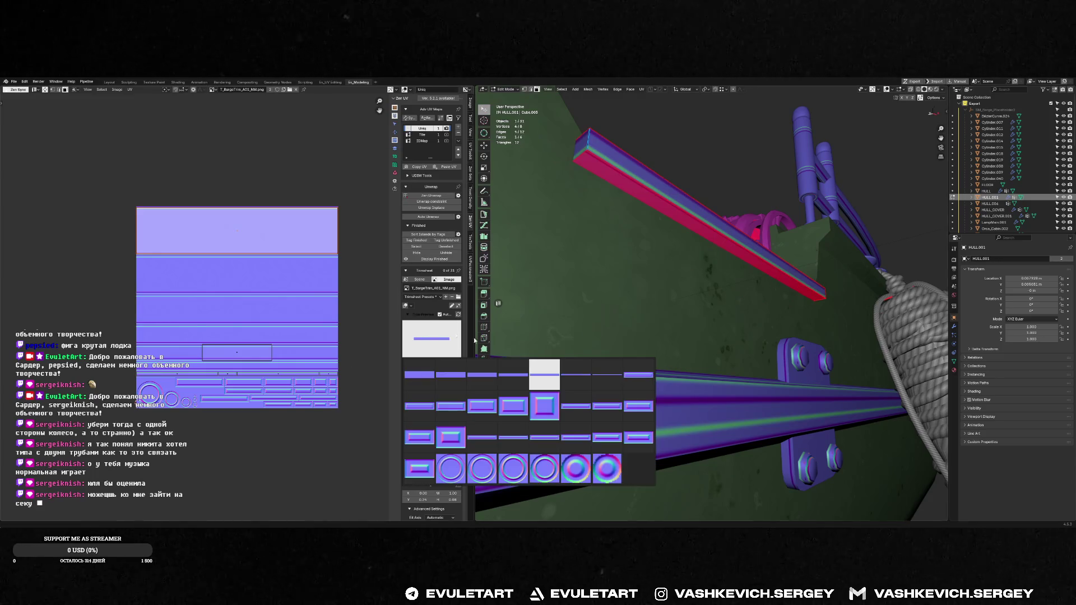
left_click(607, 437)
left_click(421, 349)
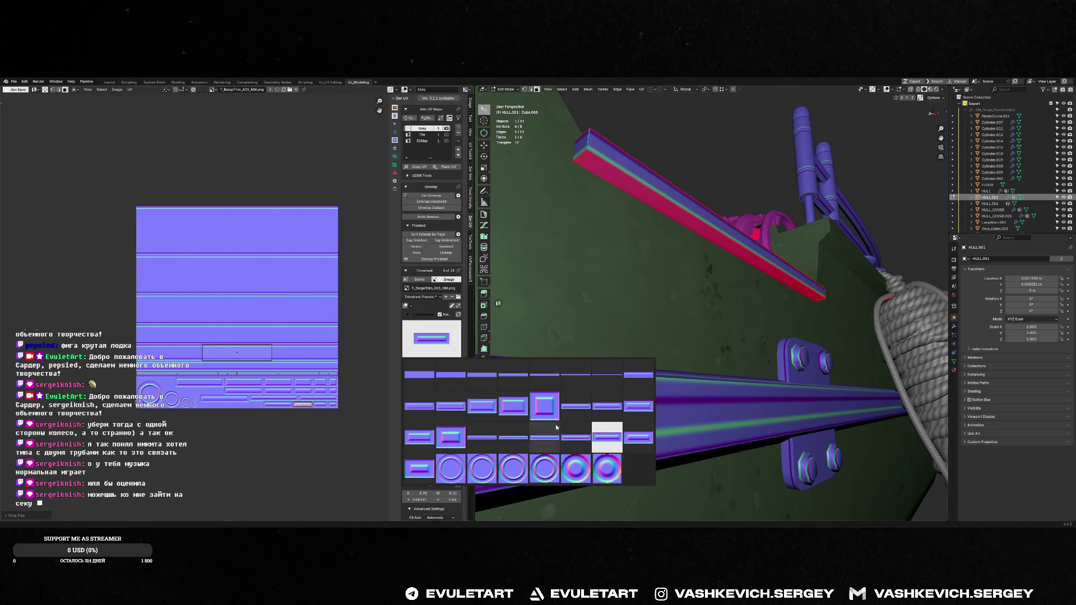
left_click(629, 375)
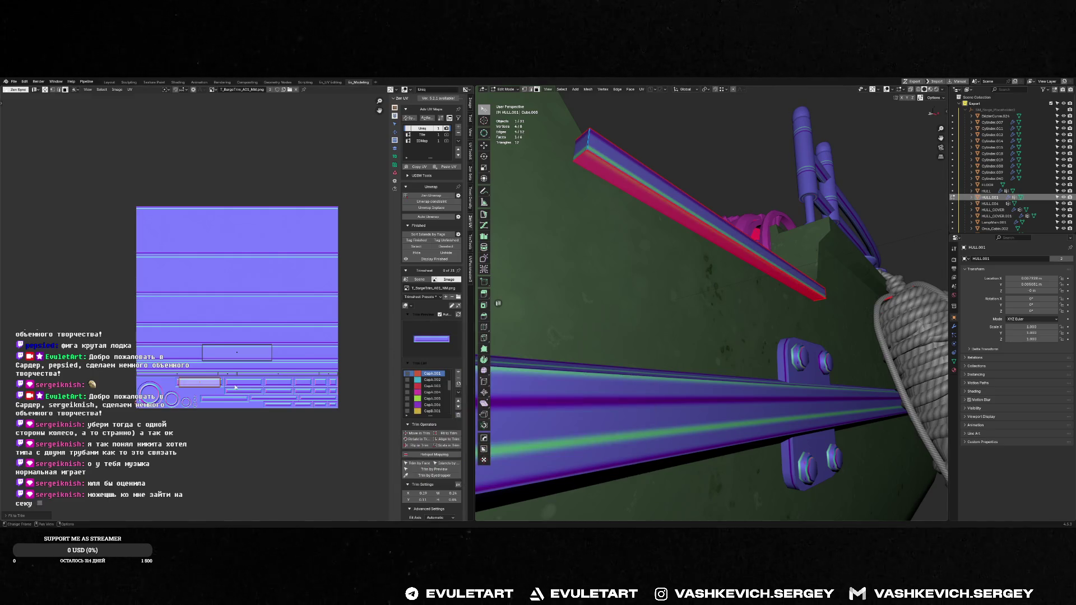
key("Tab")
mouse_move(745, 291)
middle_mouse_down()
mouse_move(605, 368)
mouse_move(676, 333)
middle_mouse_up()
scroll(605, 368, "down", 5)
left_click(675, 334)
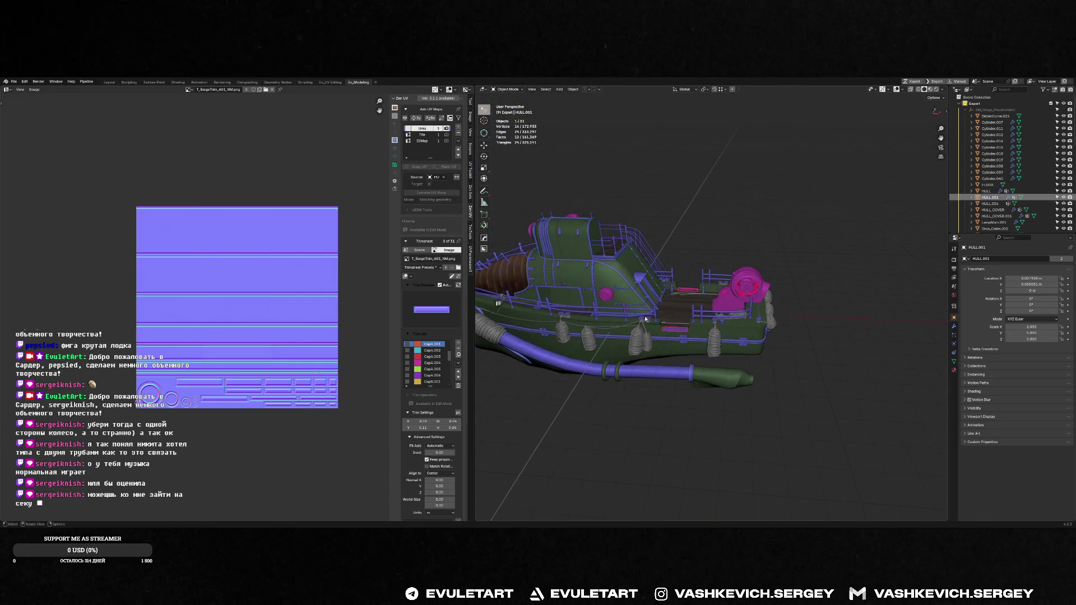
left_click(656, 313, "shift")
key("ctrl+j")
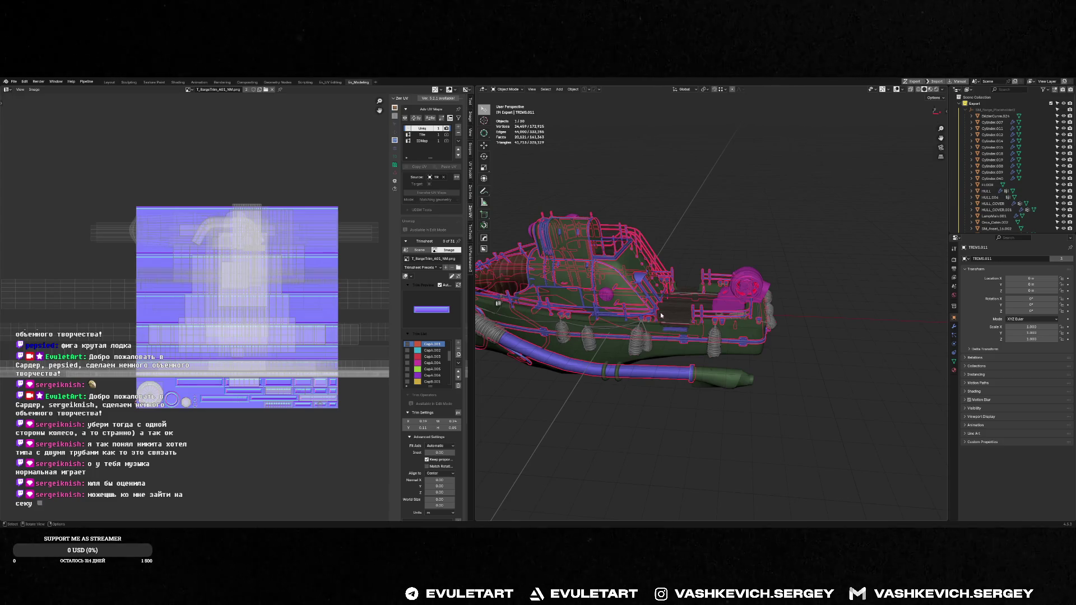
key("KP_Decimal")
scroll(882, 358, "up", 5)
middle_click_drag(612, 367, 706, 340)
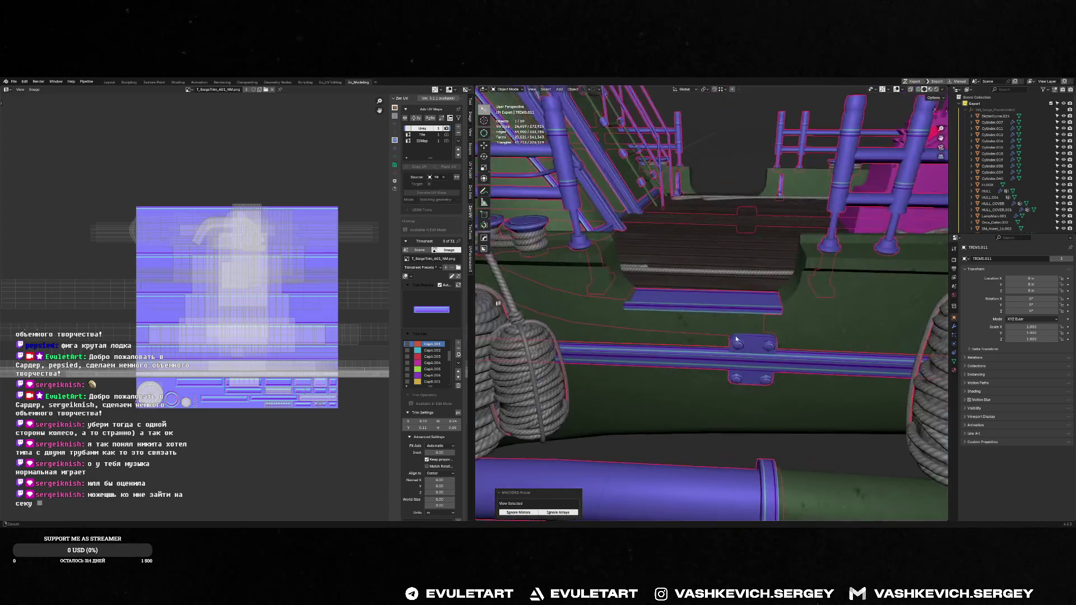
right_click(711, 338)
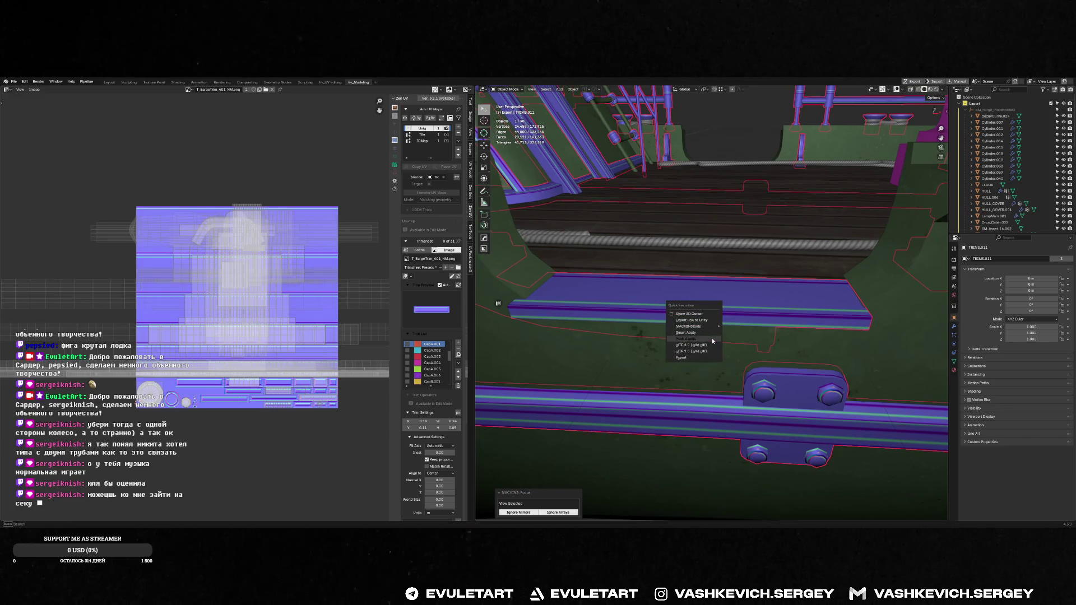
key("alt+Tab")
key("alt+Tab")
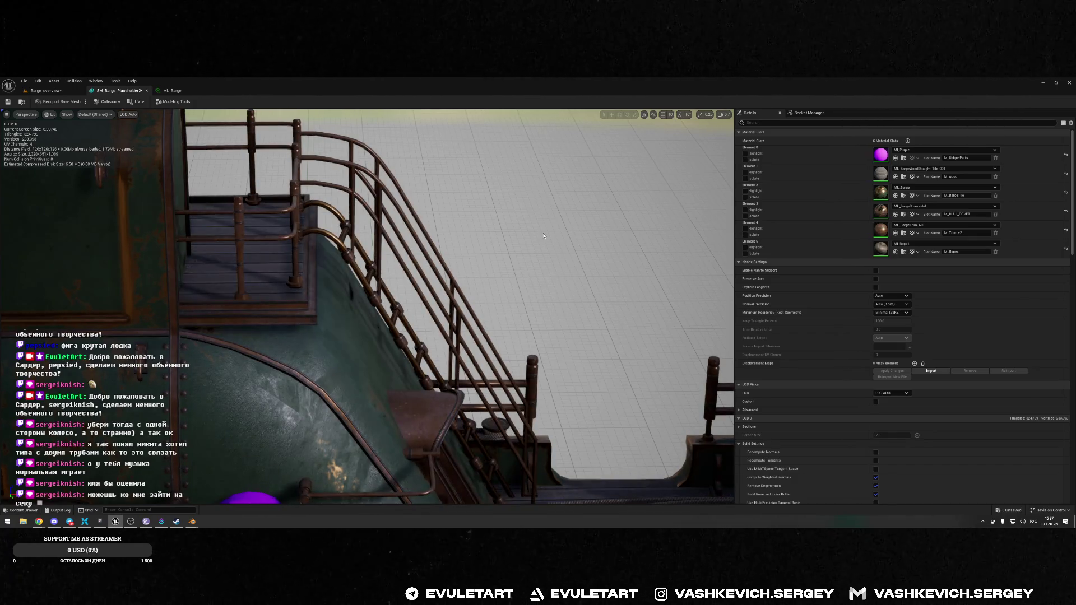
key("alt+Tab")
left_click(661, 262)
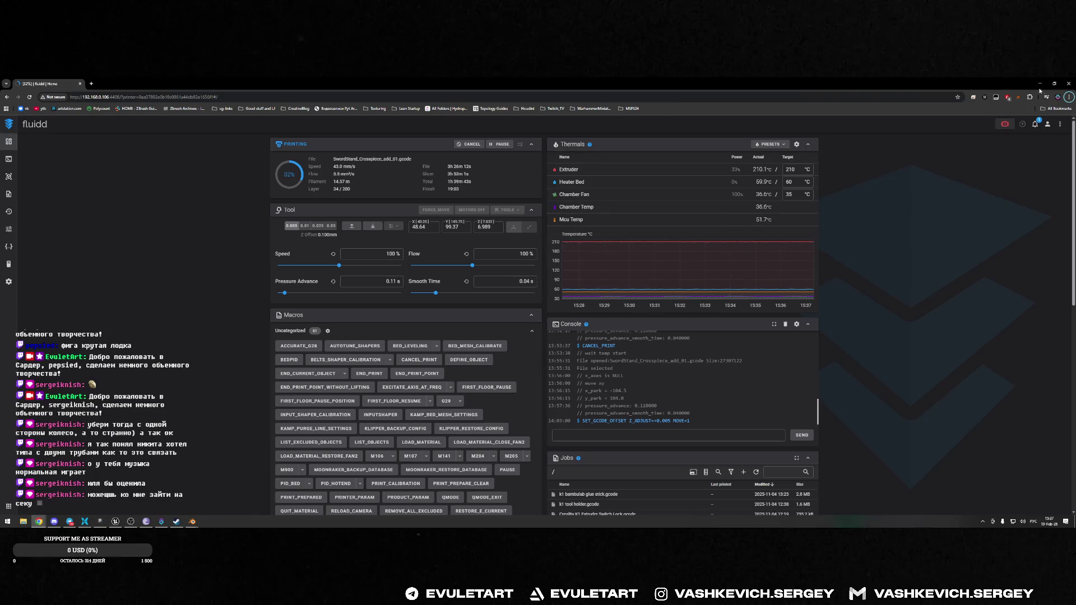
key("alt+Tab")
right_click_drag(507, 346, 507, 345)
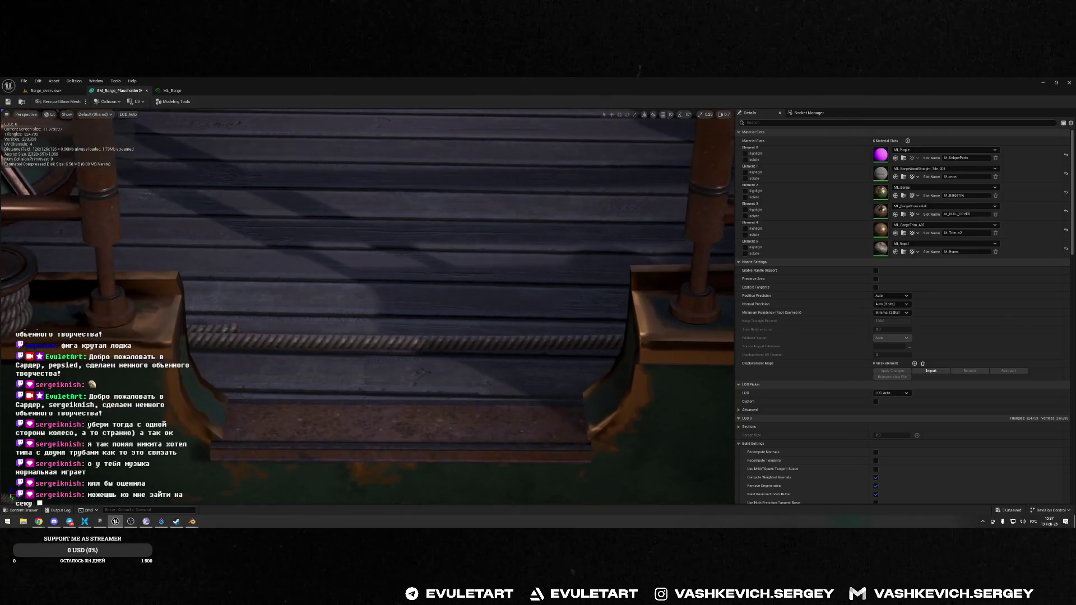
key("alt+Tab")
key("alt+Tab")
key("Tab")
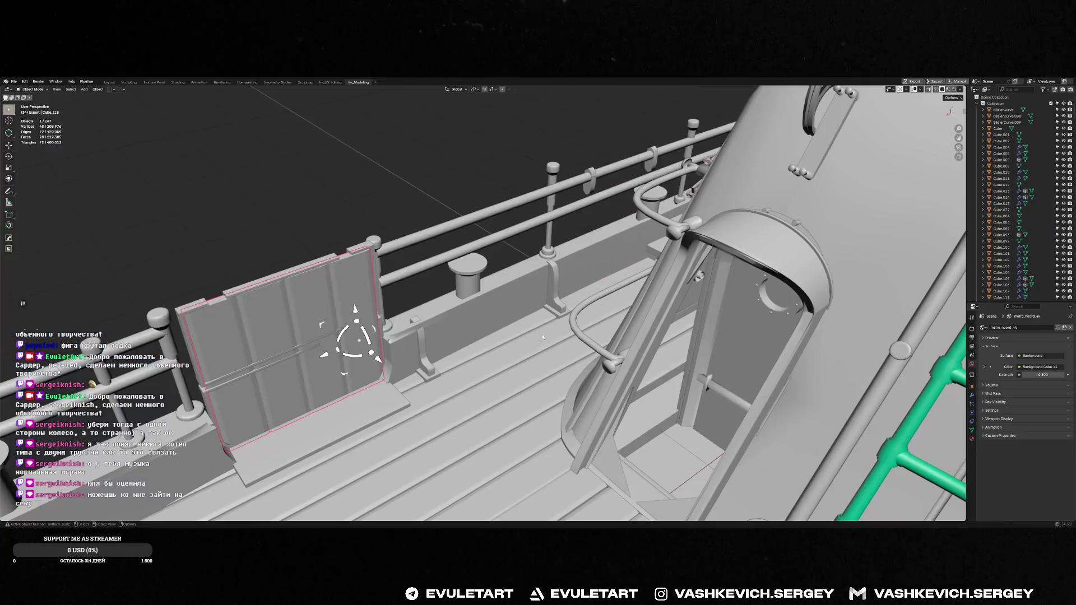
key("alt+Tab")
key("alt+shift+Tab")
key("F3")
type("e")
key("BackSpace")
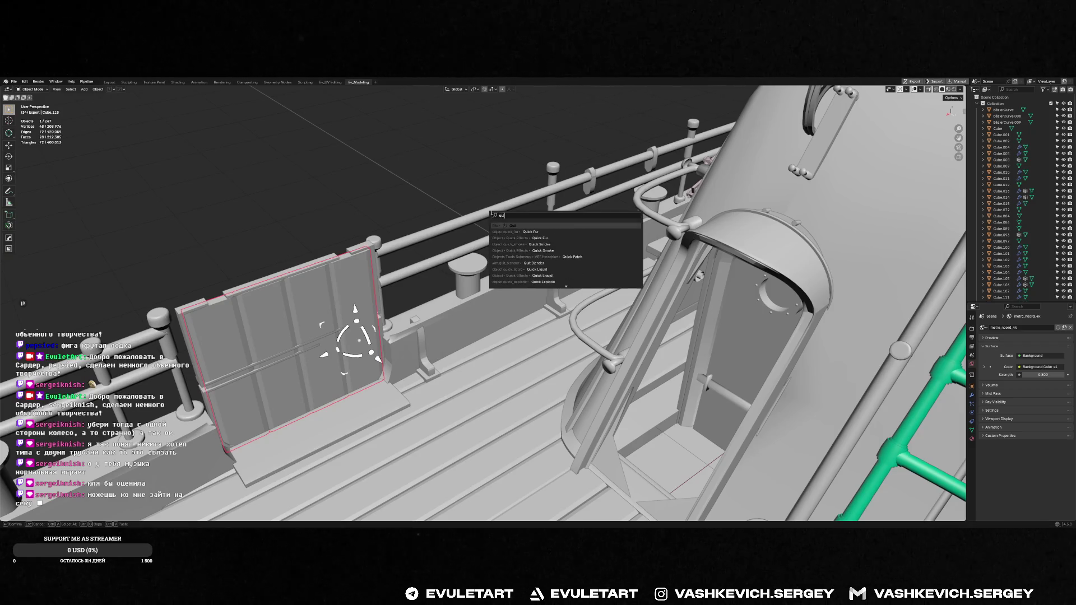
key("Return")
key("alt+Tab")
key("alt+Tab")
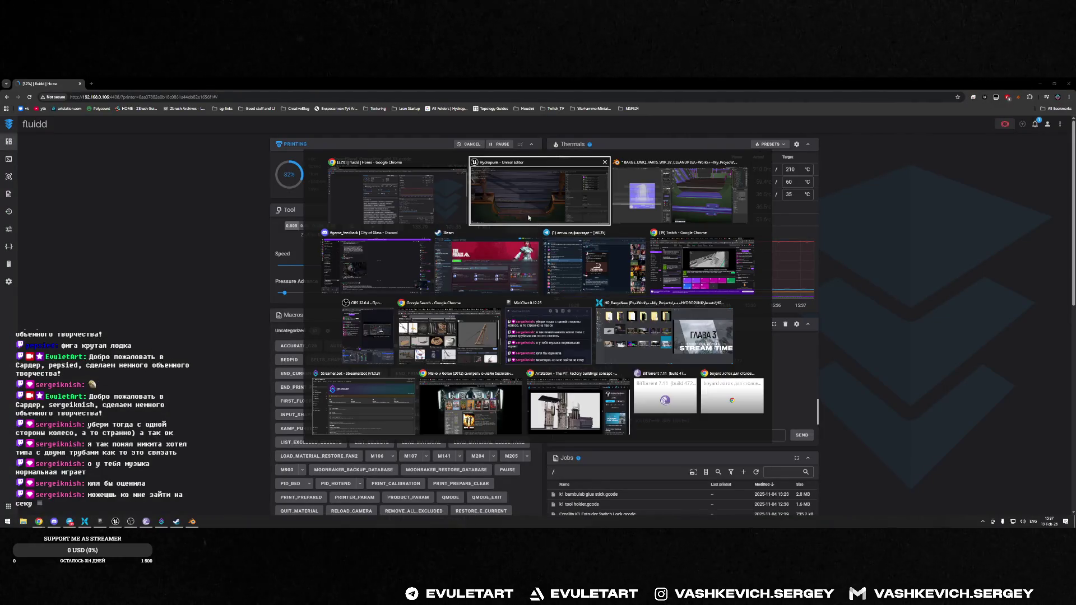
key("alt+Tab")
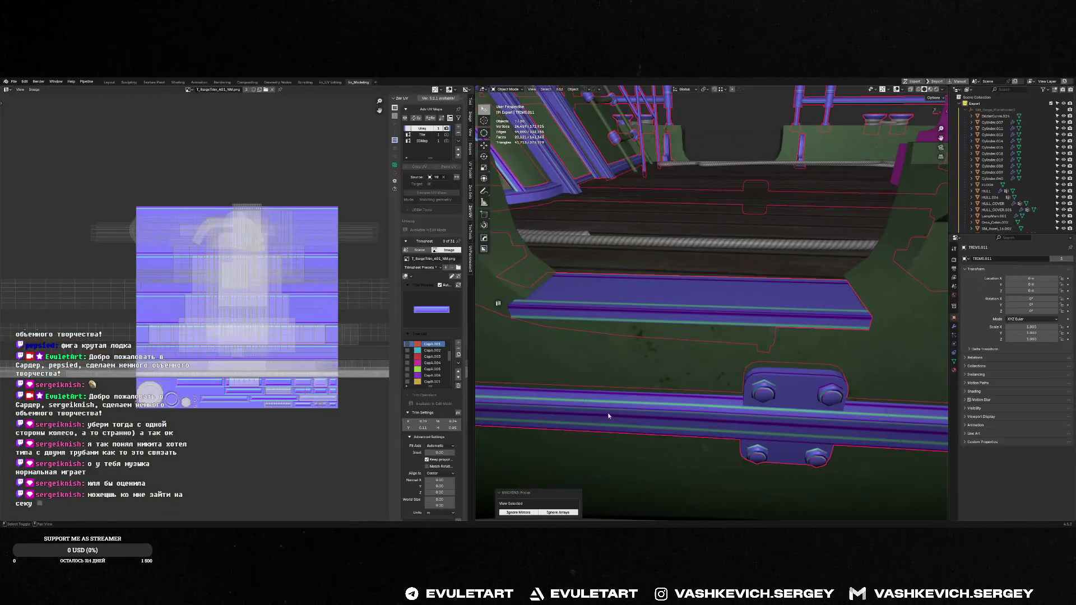
left_click(674, 291)
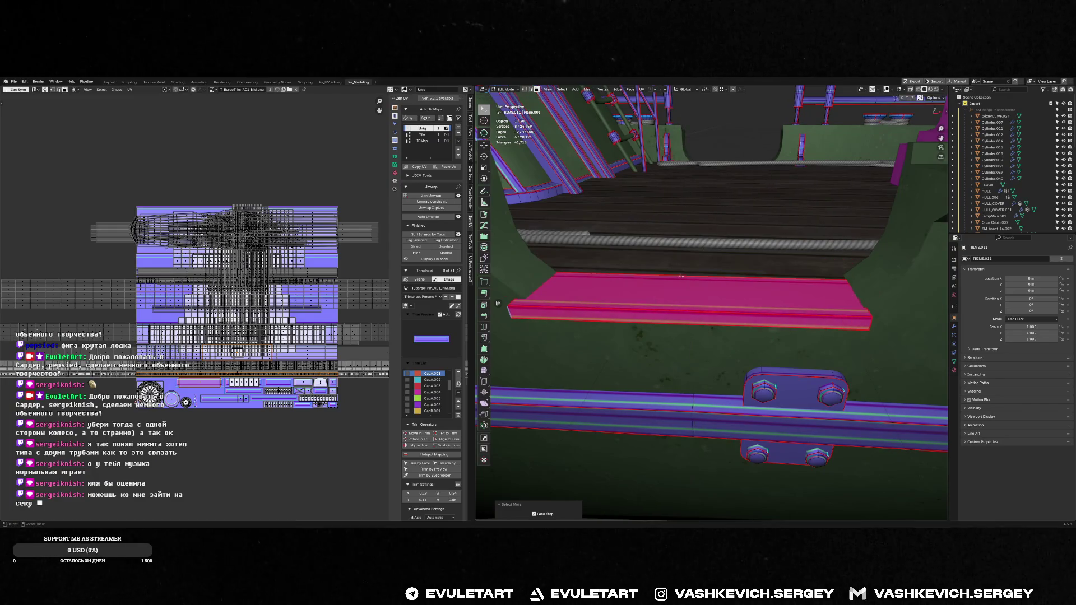
left_click(681, 292, "shift")
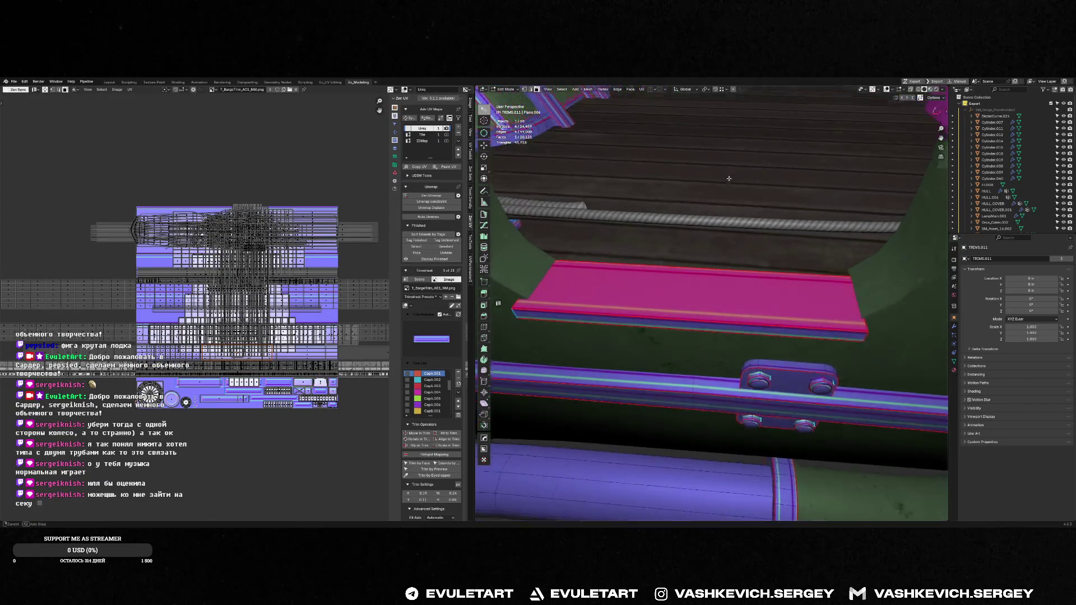
scroll(730, 208, "down", 5)
mouse_move(730, 207)
middle_mouse_down()
mouse_move(797, 302)
mouse_move(696, 296)
middle_mouse_up()
left_click(700, 297, "shift")
left_click(696, 296, "shift")
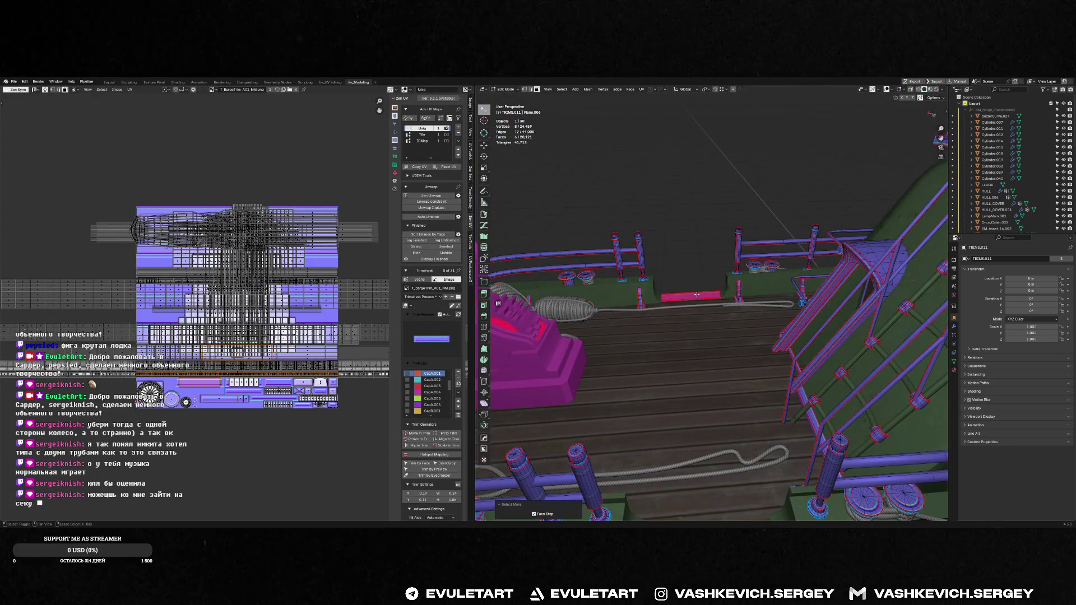
key("Tab")
key("KP_Divide")
middle_click_drag(699, 297, 785, 302)
key("alt+x")
left_click(770, 266)
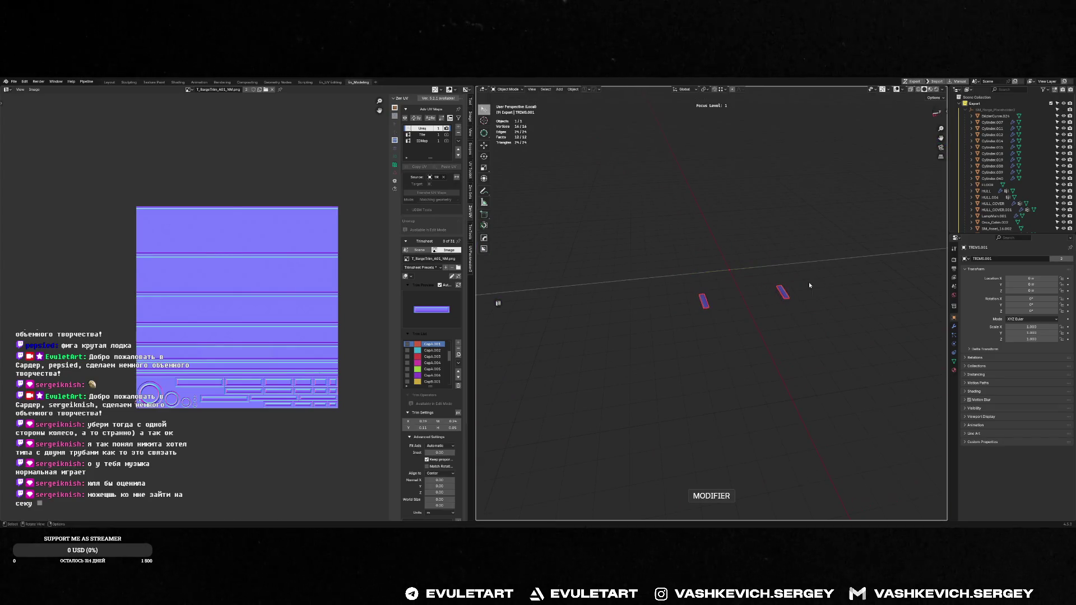
key("KP_Divide")
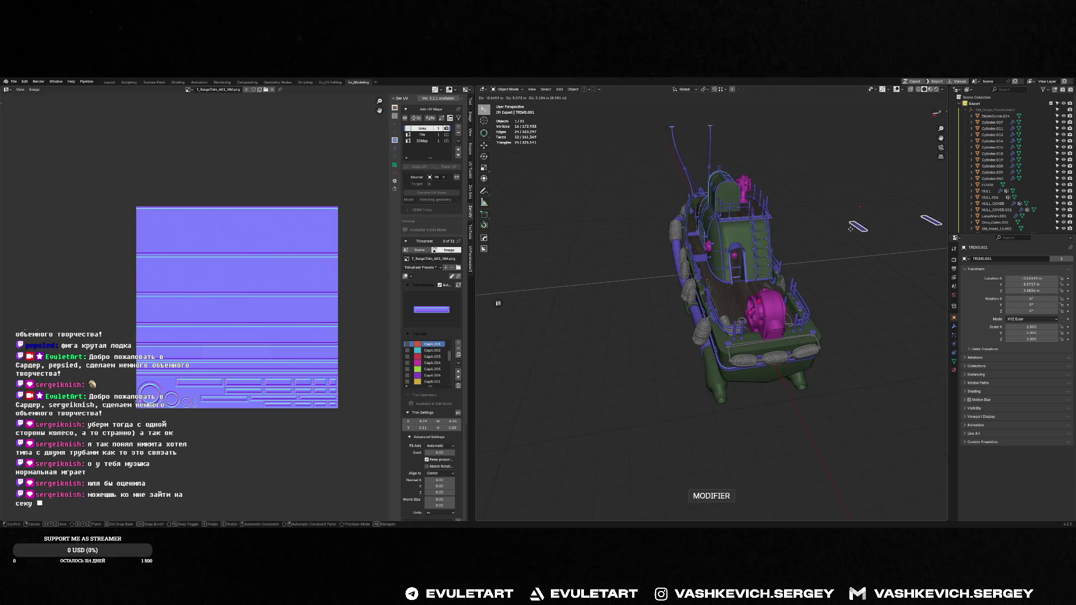
scroll(824, 305, "up", 5)
middle_click_drag(824, 305, 702, 288)
key("ctrl+grave")
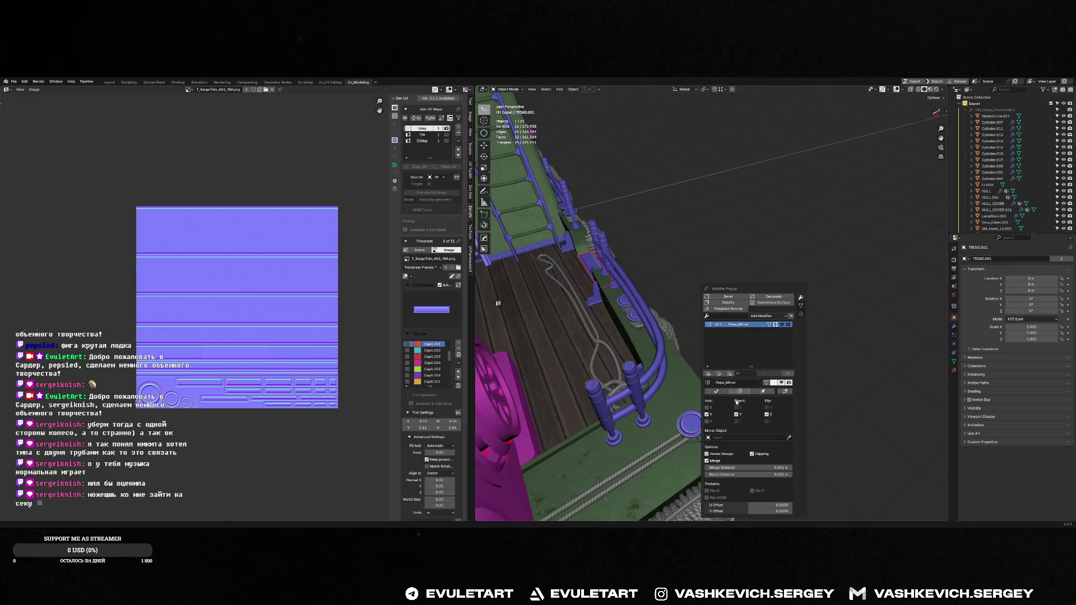
scroll(551, 280, "down", 3)
middle_click_drag(550, 280, 720, 289)
scroll(721, 288, "up", 3)
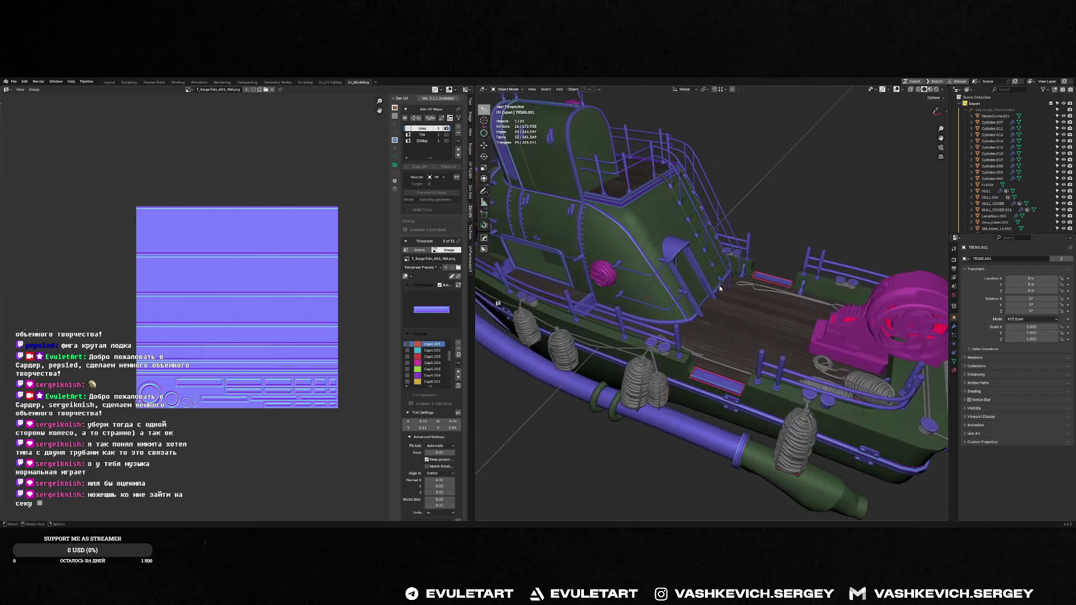
left_click(677, 238)
key("Tab")
middle_click_drag(677, 246, 828, 261)
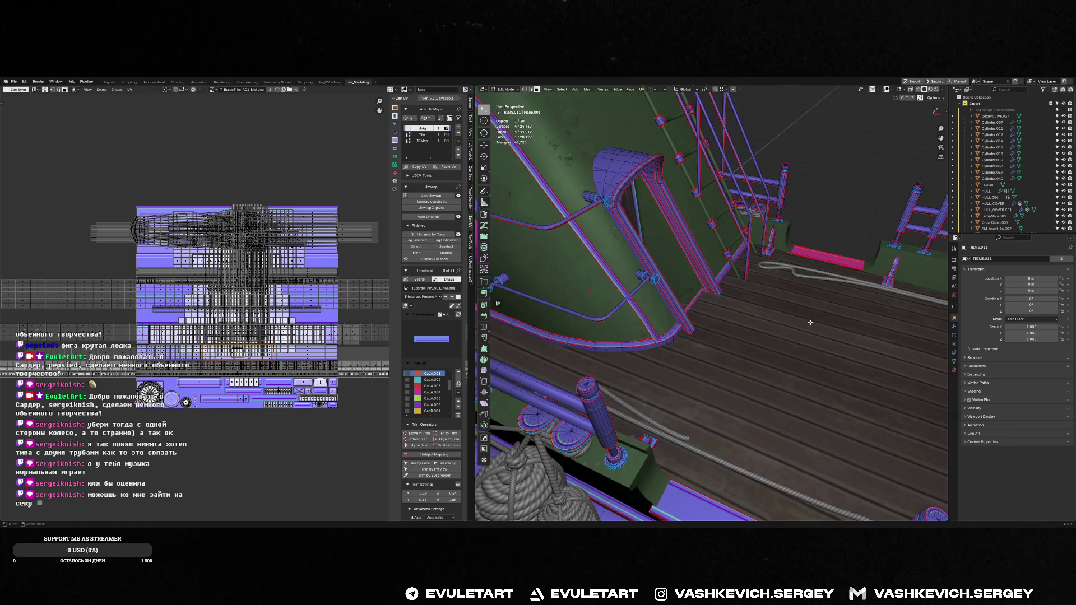
key("ctrl+KP_Add")
mouse_move(699, 506)
middle_mouse_down("alt")
mouse_move(753, 307)
mouse_move(742, 330)
mouse_move(723, 305)
middle_mouse_up("alt")
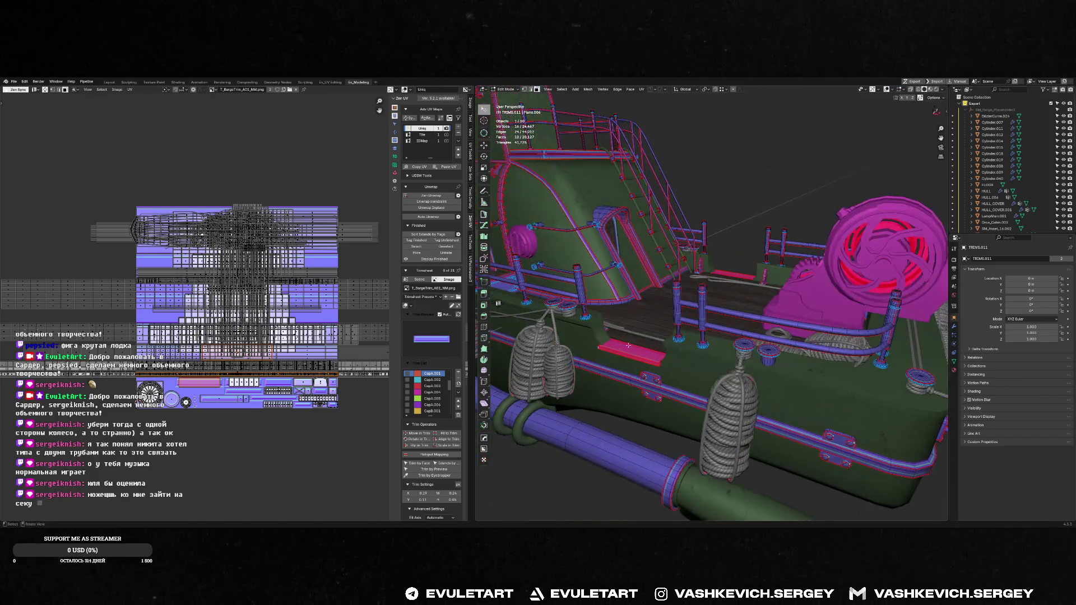
scroll(723, 305, "up", 5)
scroll(724, 305, "down", 5)
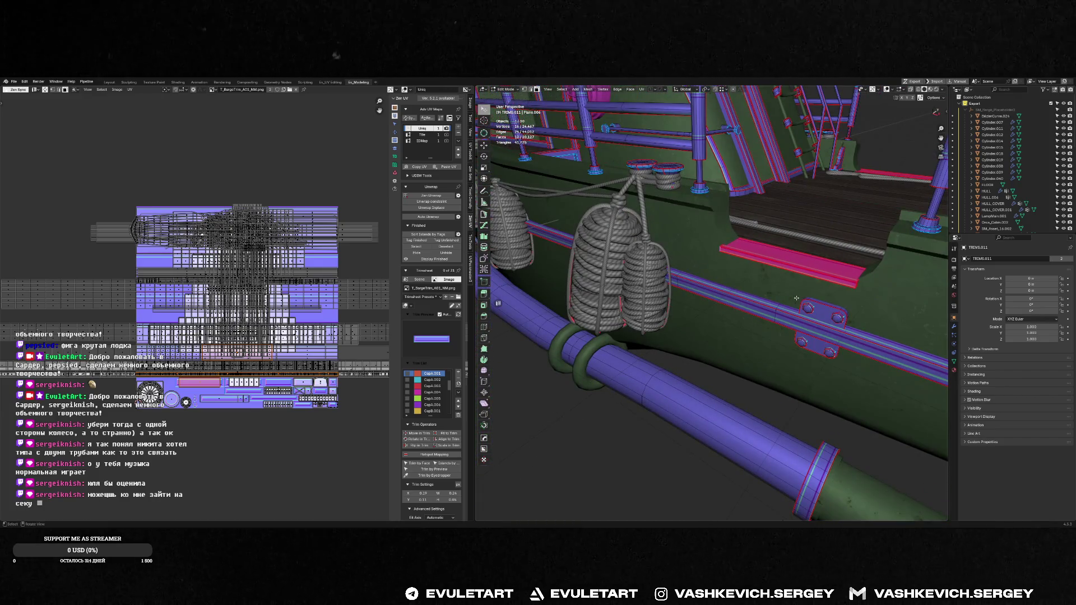
scroll(803, 310, "up", 3)
middle_click_drag(803, 310, 848, 258)
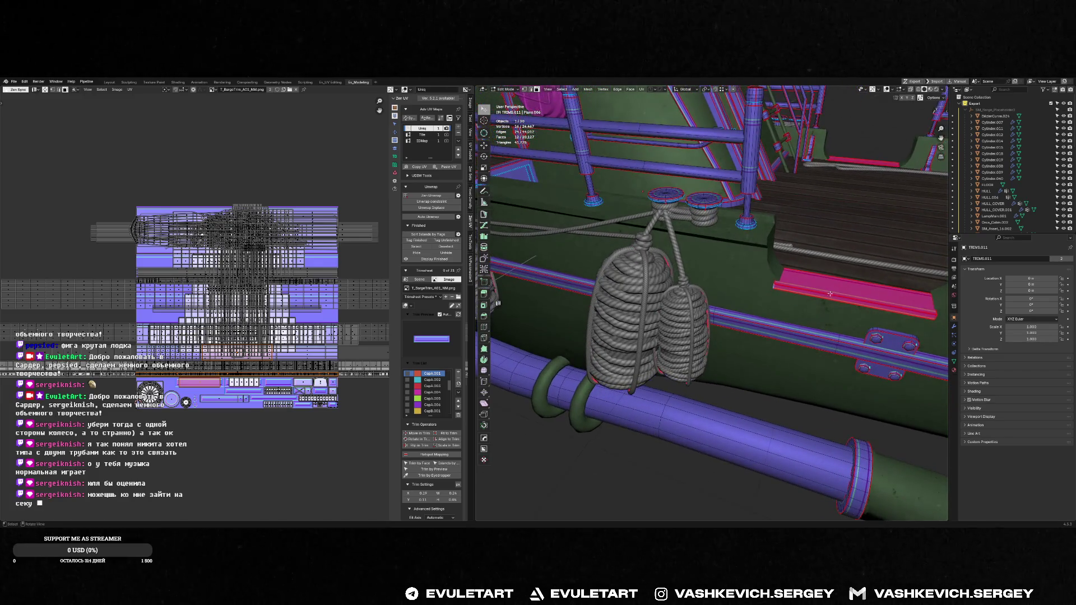
key("g")
key("z")
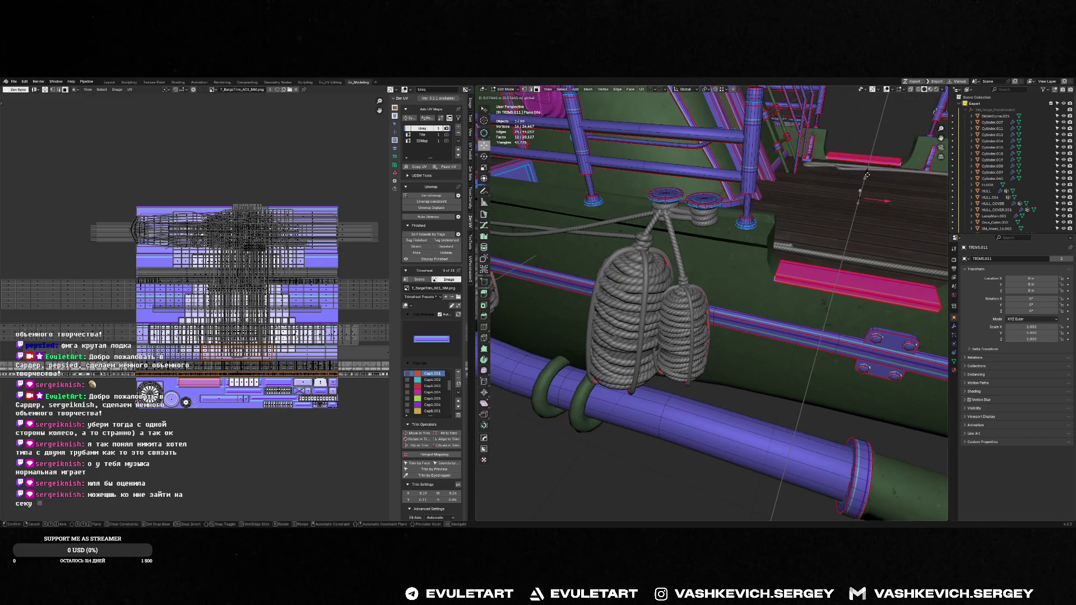
left_click(867, 178)
scroll(857, 152, "up", 4)
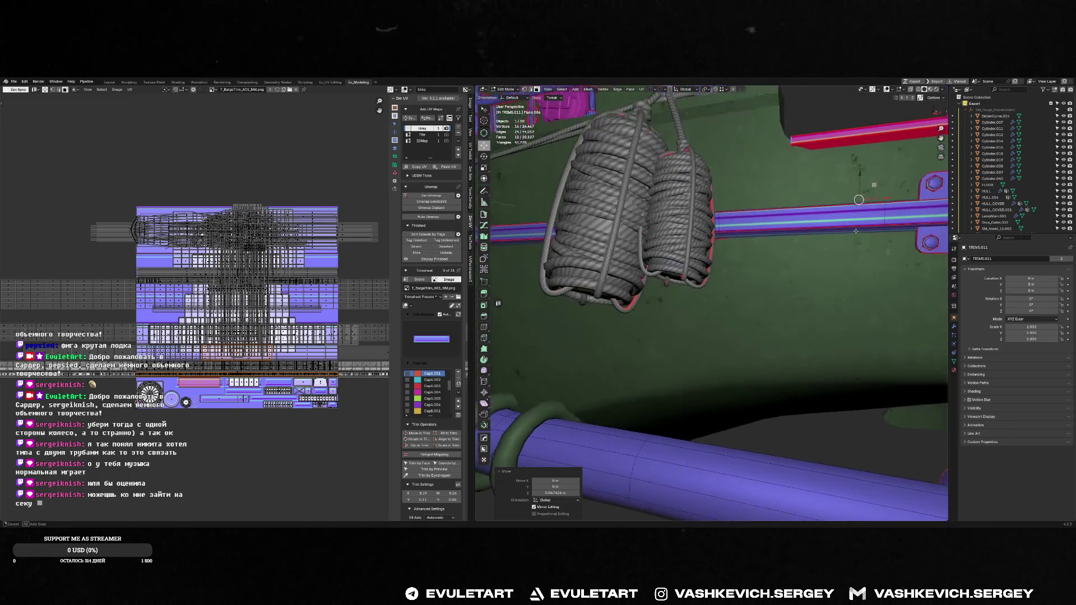
key("Tab")
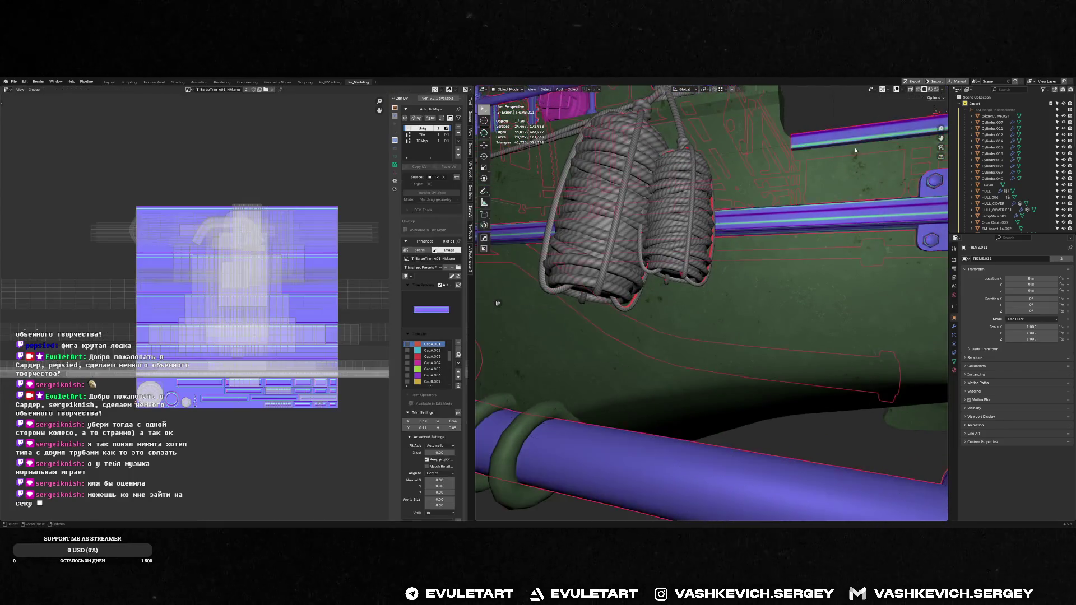
scroll(855, 148, "down", 8)
middle_click_drag(820, 223, 631, 328)
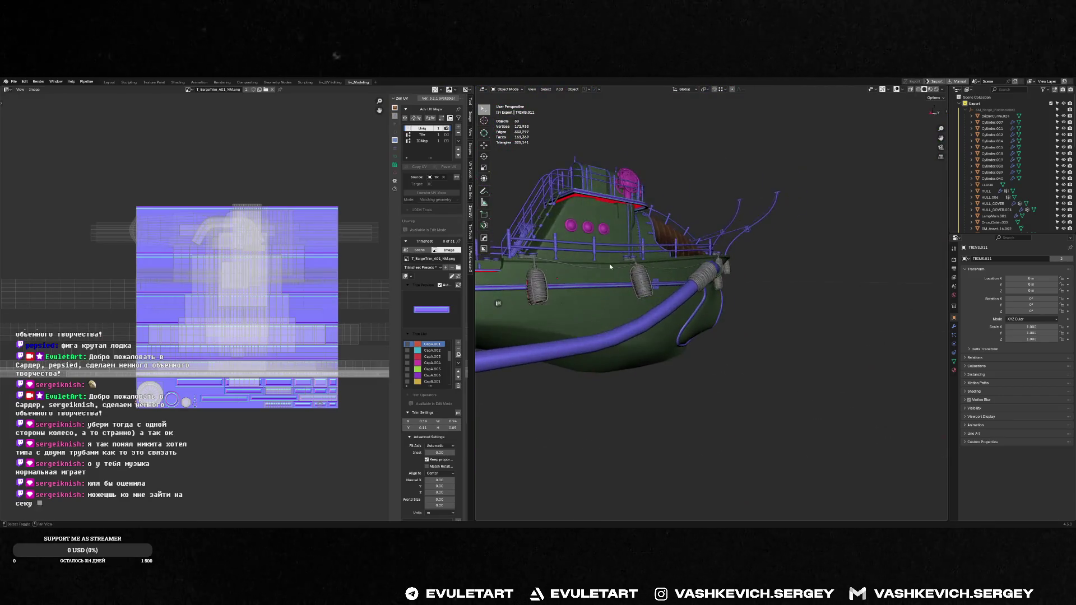
scroll(631, 328, "up", 3)
key("Tab")
left_click(643, 322)
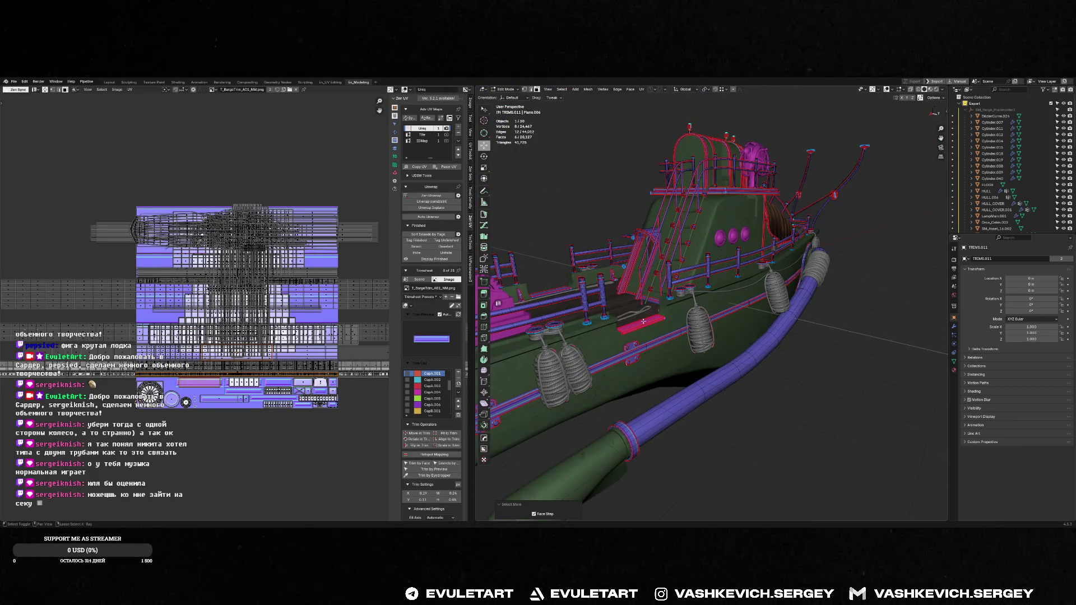
key("x")
left_click(643, 321)
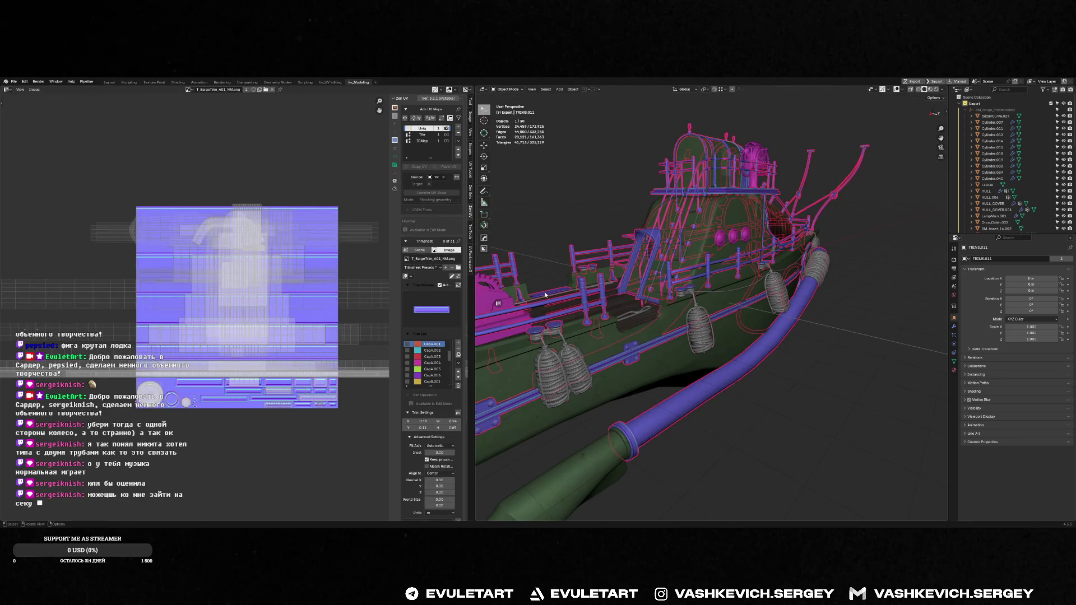
left_click(545, 292)
key("ctrl+KP_Add")
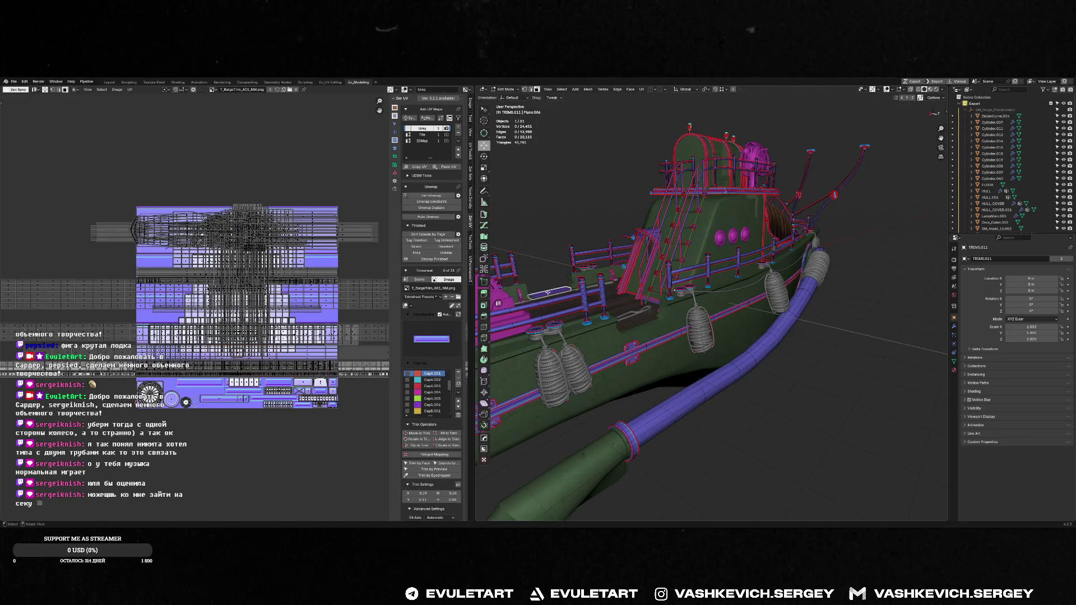
key("Tab")
key("alt+x")
key("Escape")
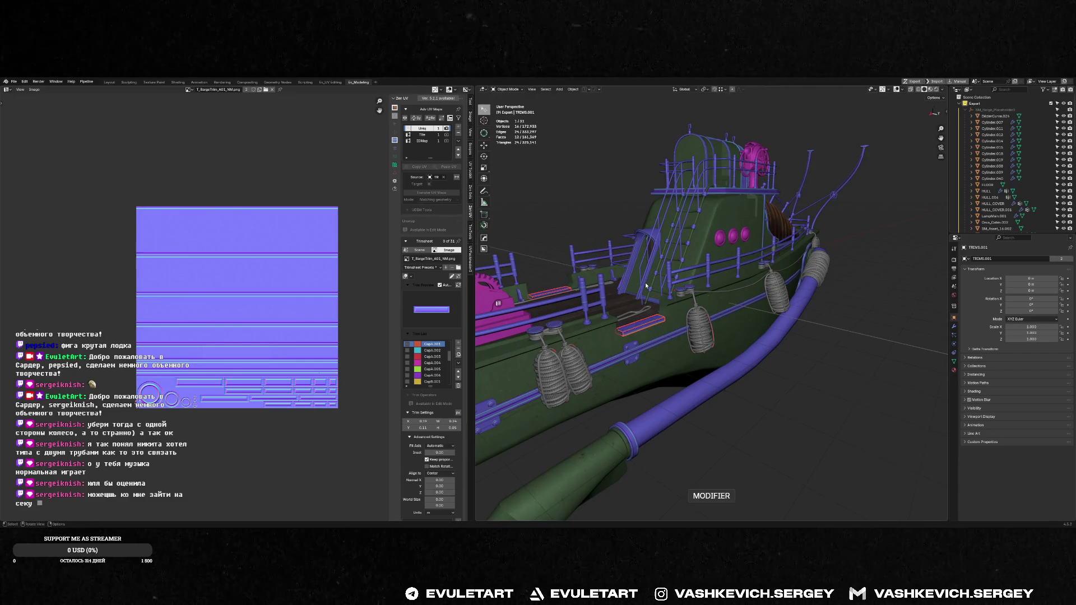
right_click(648, 288)
left_click(654, 313)
middle_click_drag(672, 272, 742, 444)
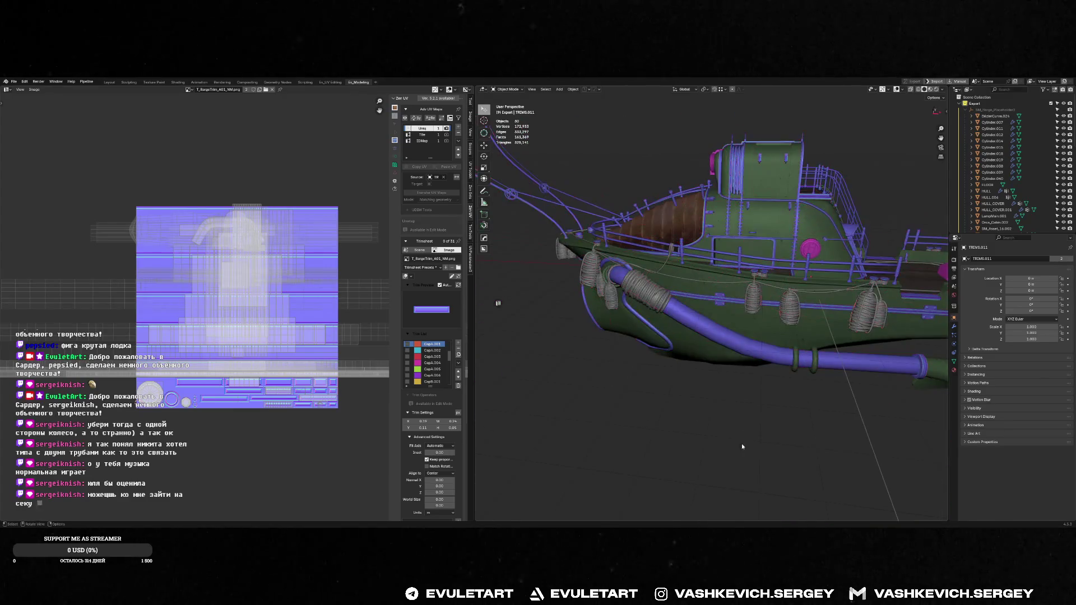
left_click(751, 407)
key("alt+Tab")
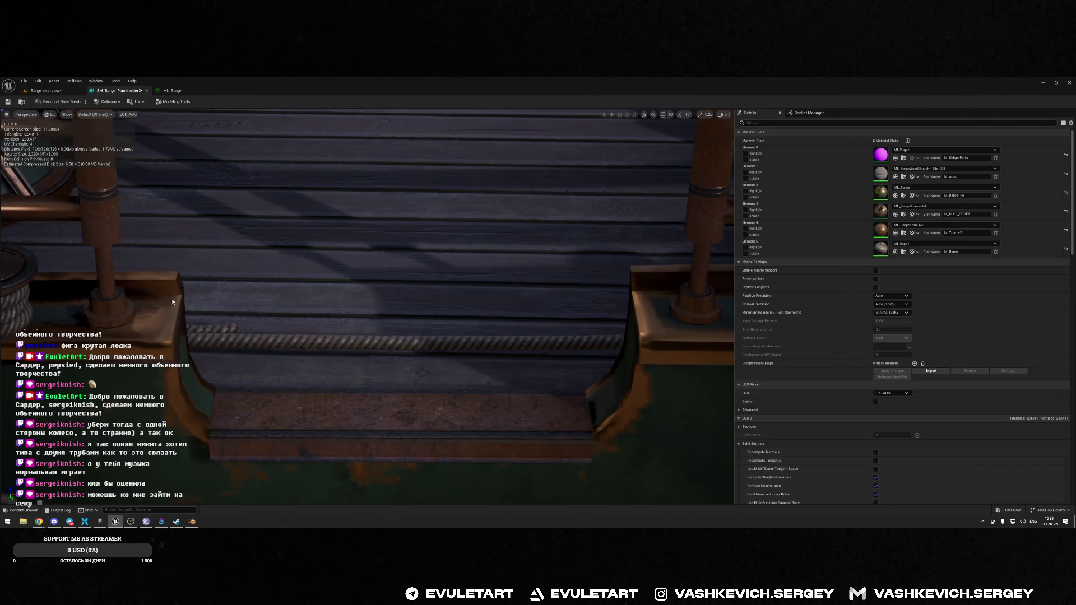
right_click_drag(172, 302, 489, 334)
key("alt+Tab")
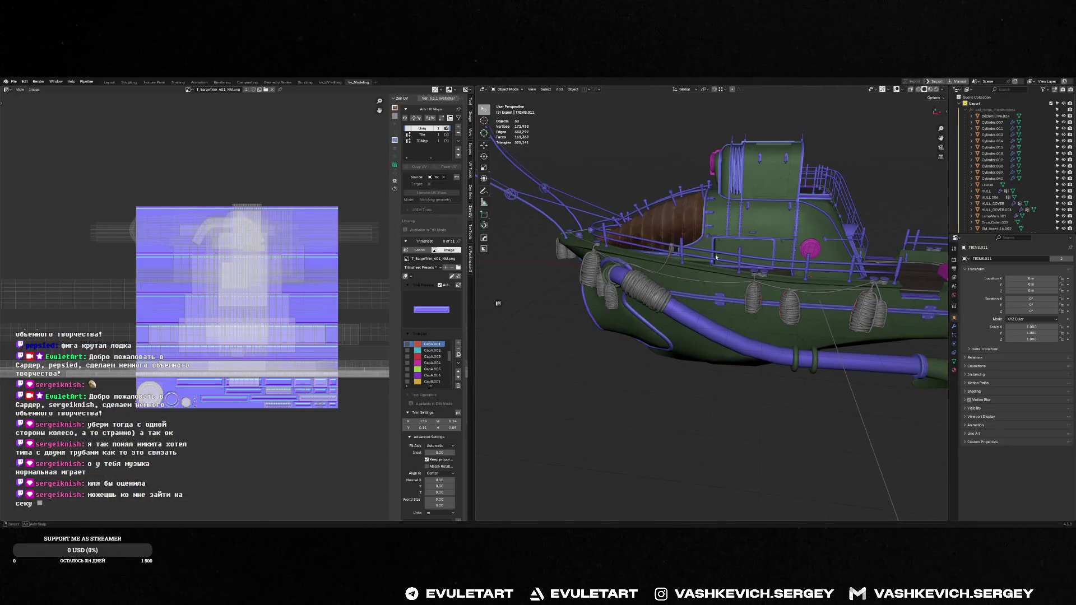
middle_click_drag(716, 257, 843, 309)
left_click(842, 311)
key("Tab")
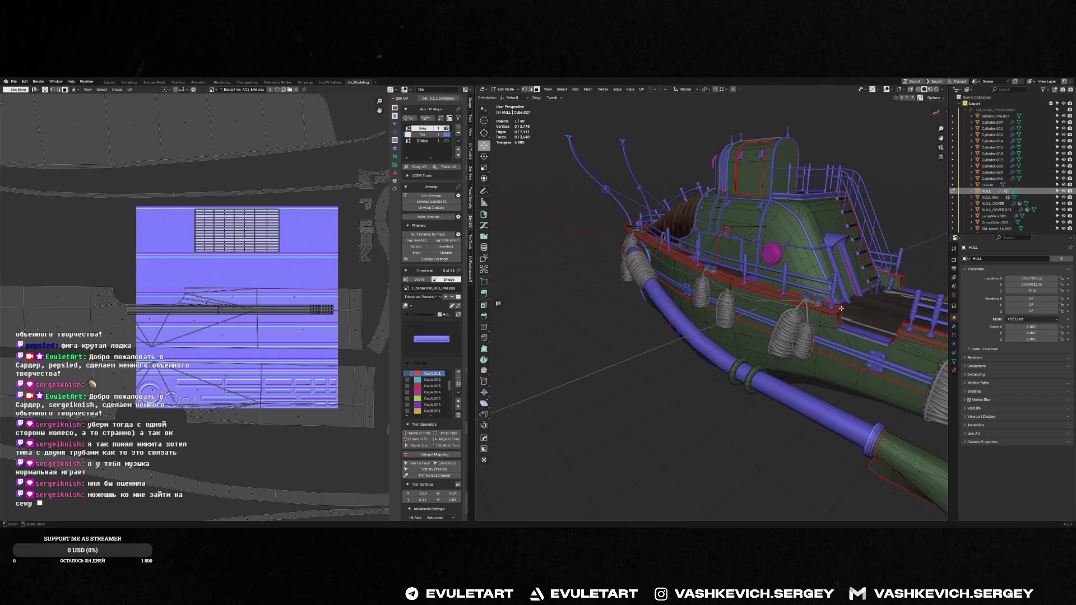
left_click(841, 308)
key("KP_Decimal")
key("KP_1")
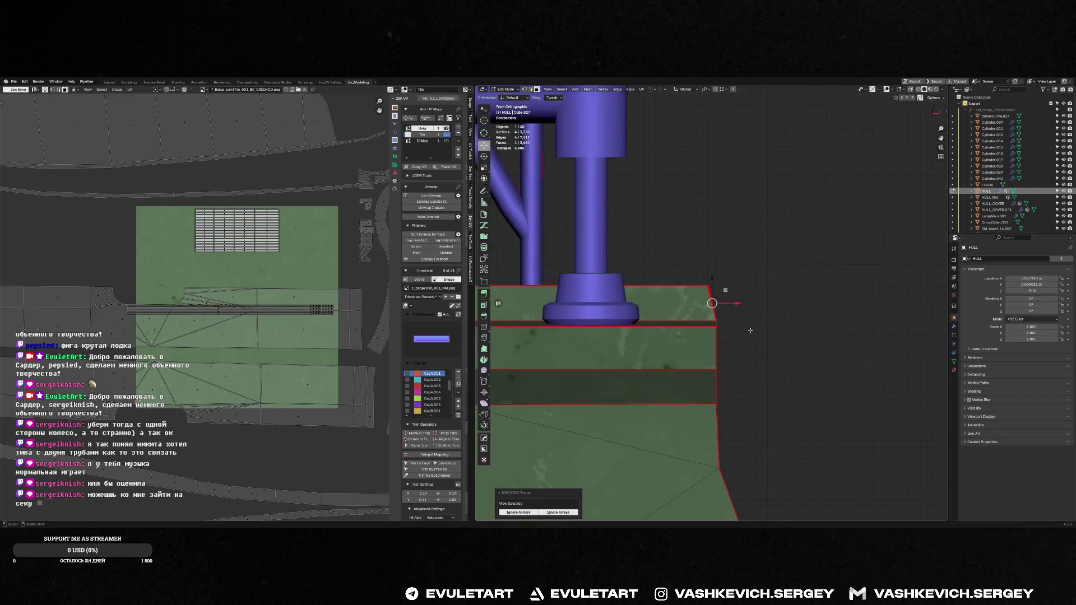
left_click(717, 353, "alt")
key("alt+a")
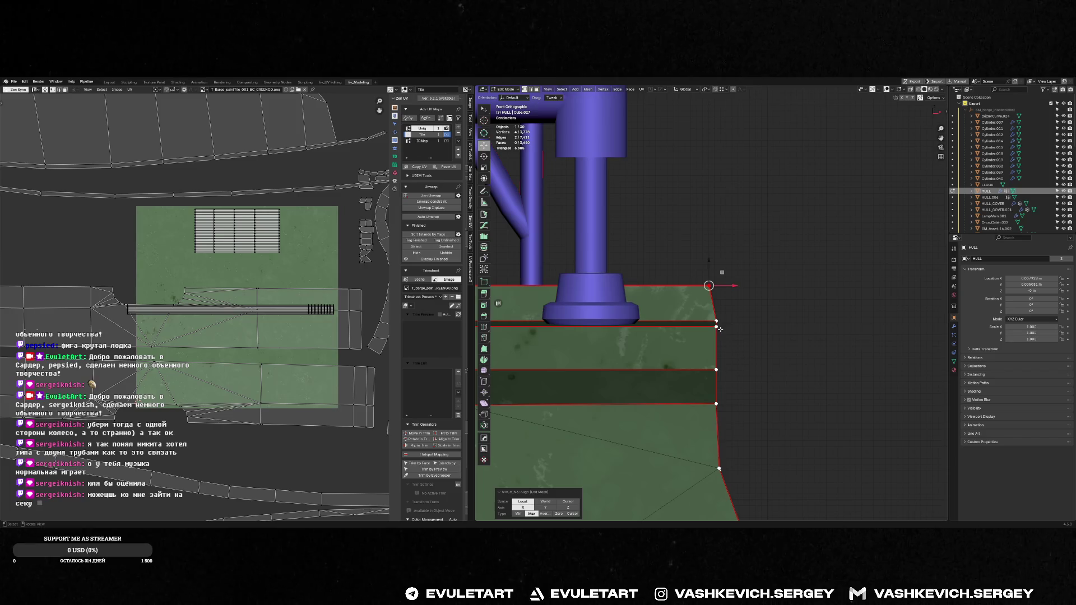
middle_click_drag(720, 329, 626, 313)
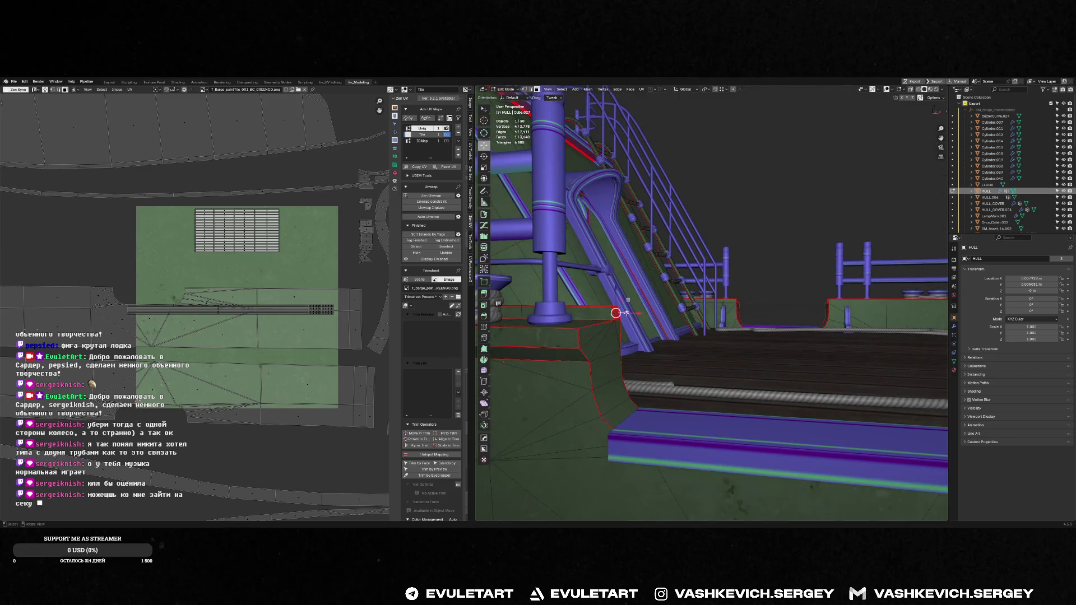
scroll(626, 312, "down", 4)
scroll(625, 314, "down", 4)
scroll(625, 312, "down", 3)
mouse_move(625, 313)
middle_mouse_down()
mouse_move(815, 354)
mouse_move(777, 327)
middle_mouse_up()
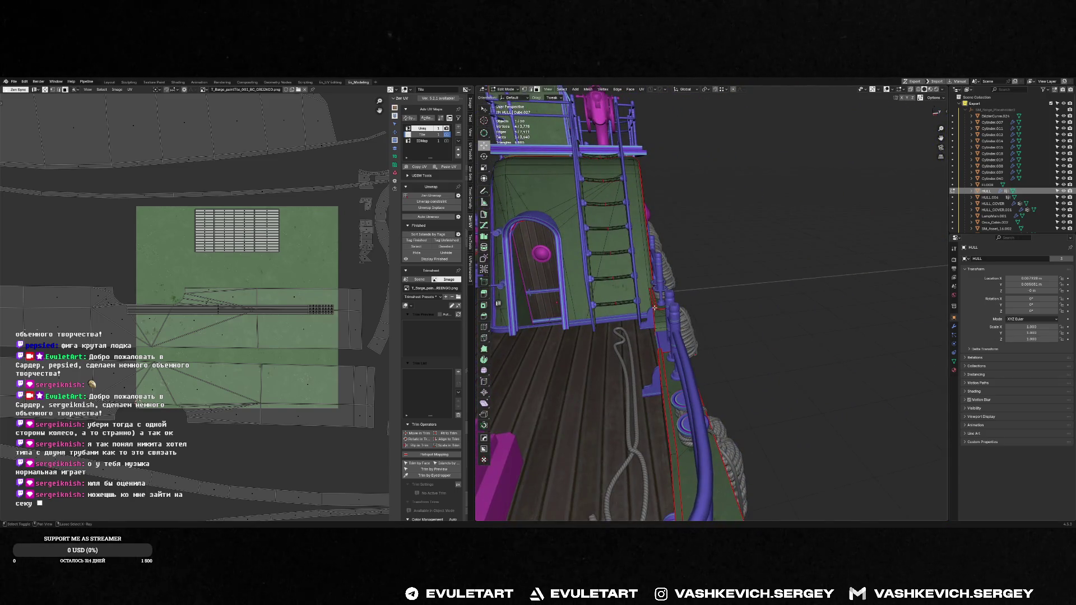
middle_click_drag(654, 307, 592, 362)
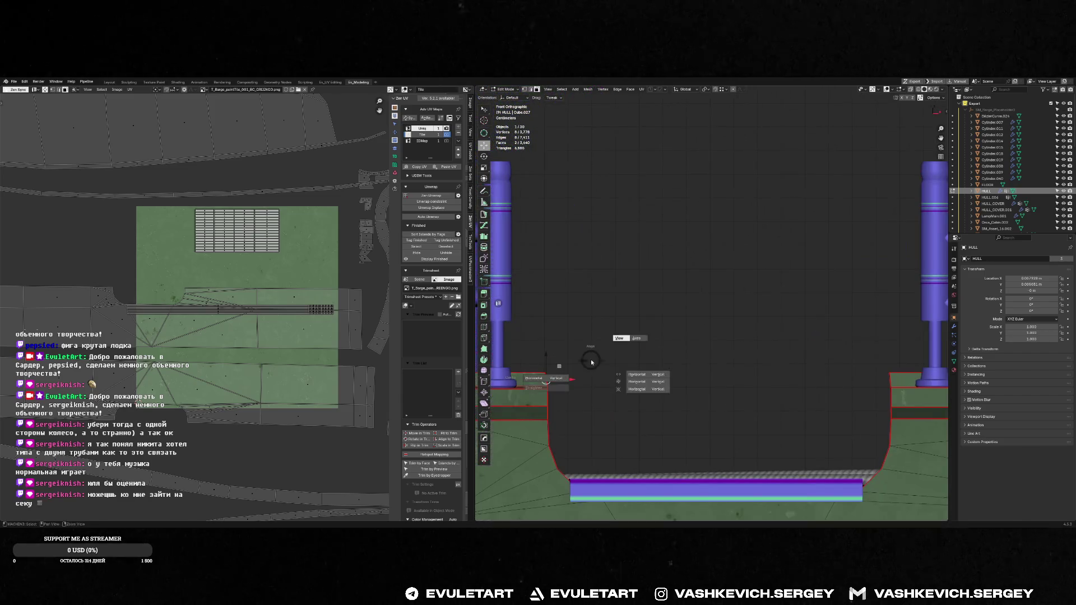
left_click(638, 374)
scroll(559, 373, "up", 4)
scroll(634, 350, "down", 2)
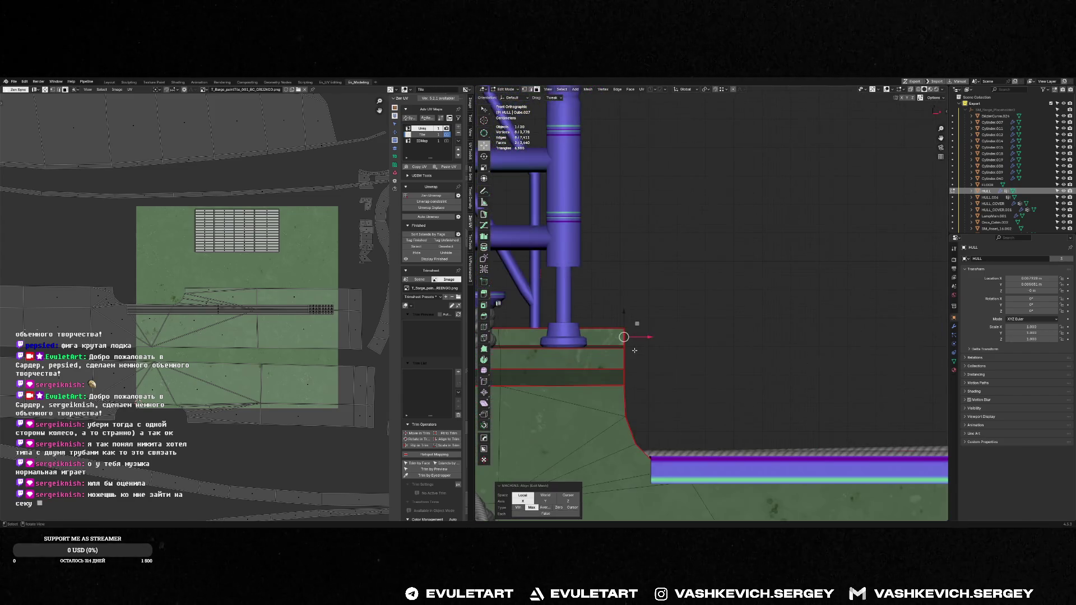
key("Tab")
key("ctrl+s")
left_click(753, 310)
middle_click_drag(753, 310, 720, 343)
key("q")
left_click(719, 341)
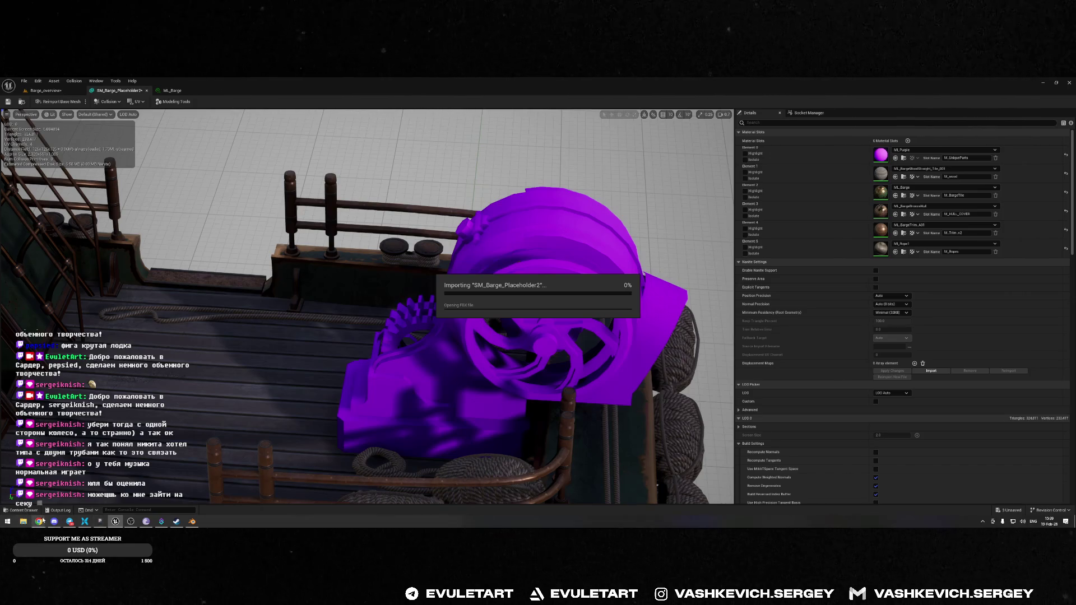
mouse_move(40, 522)
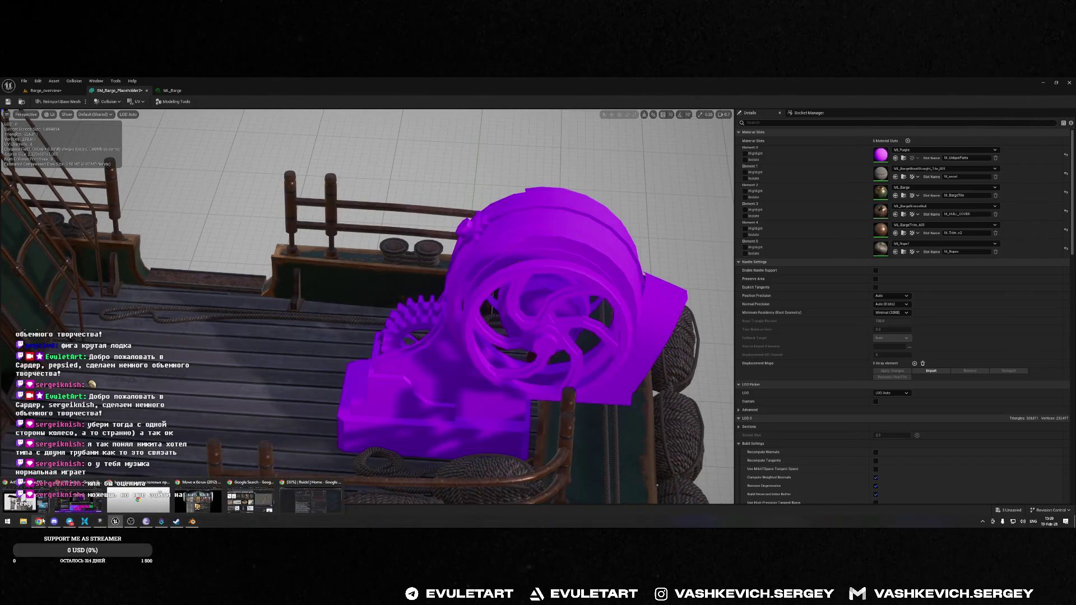
mouse_move(320, 228)
left_mouse_down()
mouse_move(328, 210)
mouse_move(337, 252)
mouse_move(370, 269)
left_mouse_up()
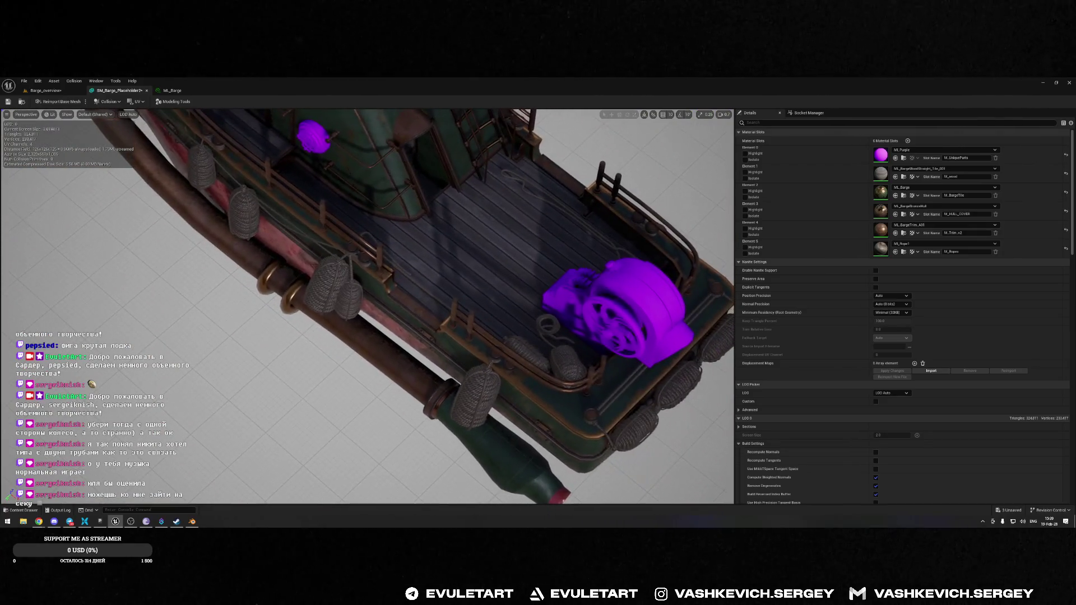
right_click_drag(370, 269, 364, 263)
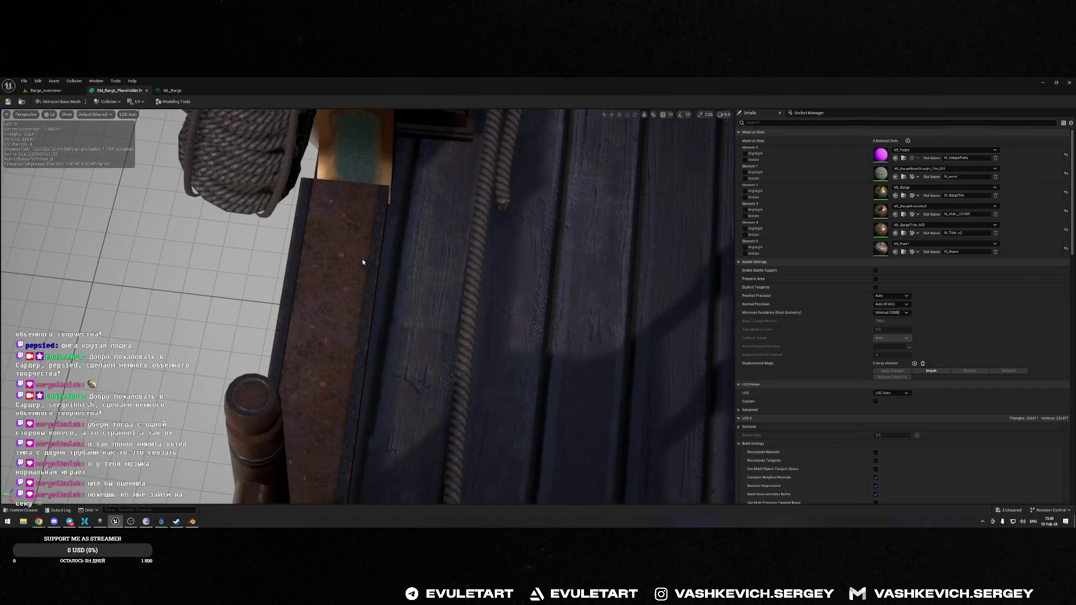
key("alt+Tab")
key("KP_Decimal")
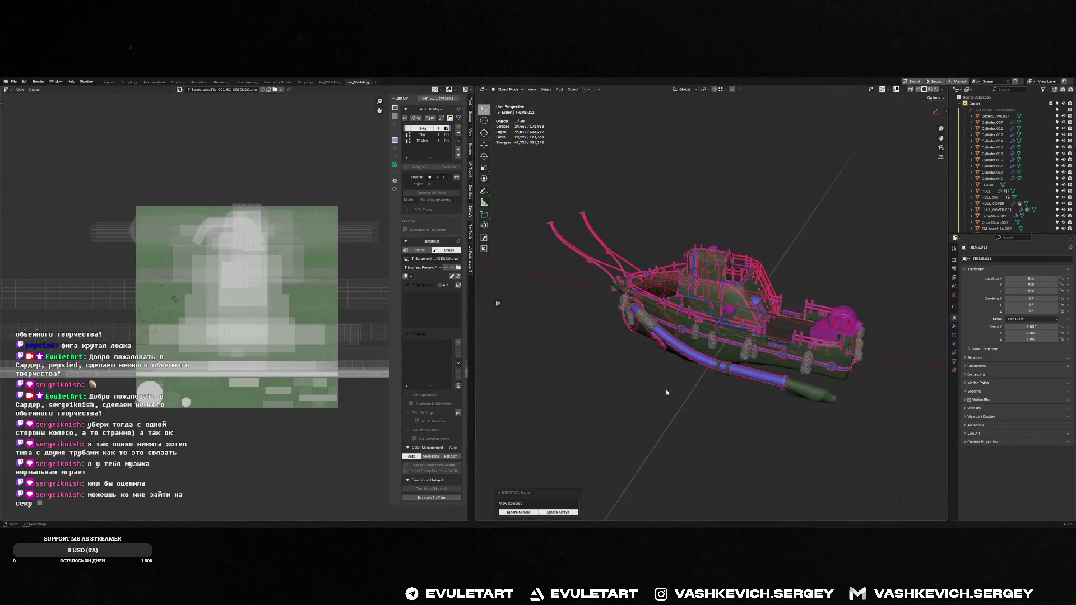
key("Tab")
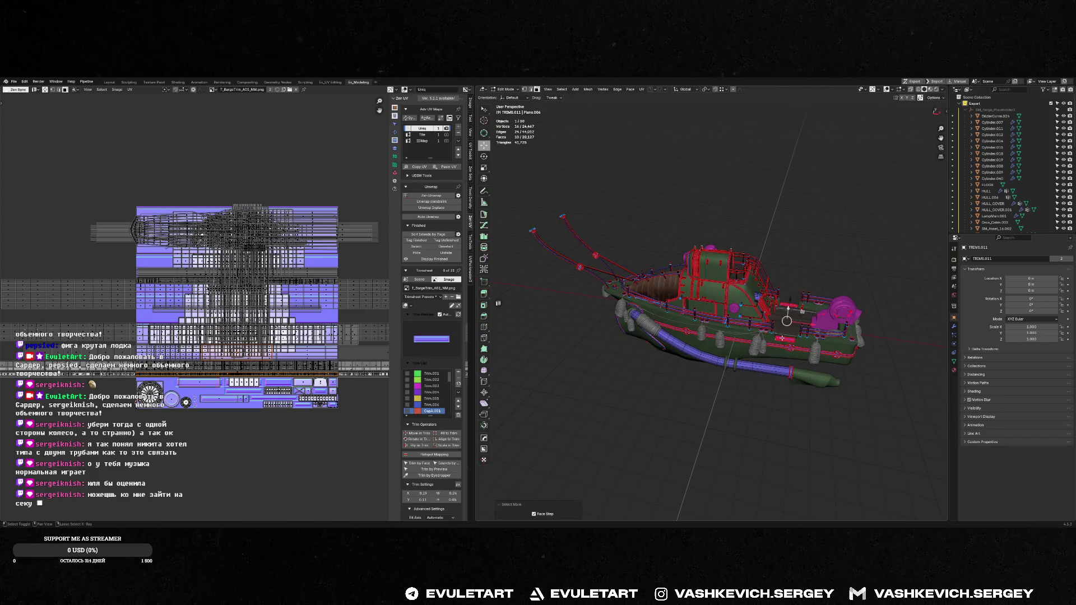
key("KP_Decimal")
key("KP_7")
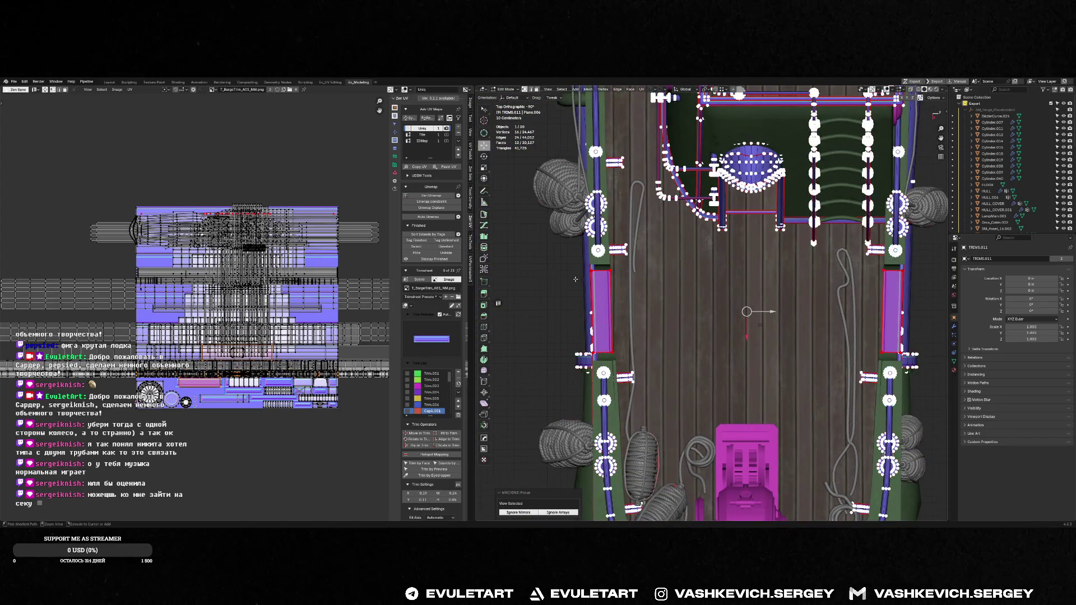
left_click(600, 307, "shift")
key("alt+z")
left_click(893, 286, "shift")
key("alt+z")
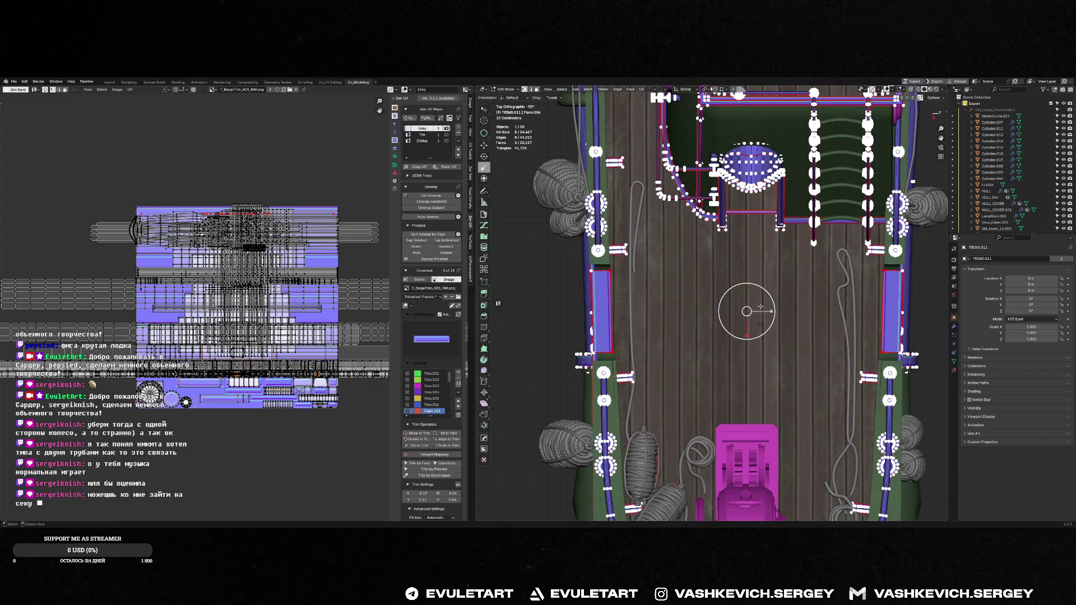
key("s")
key("x")
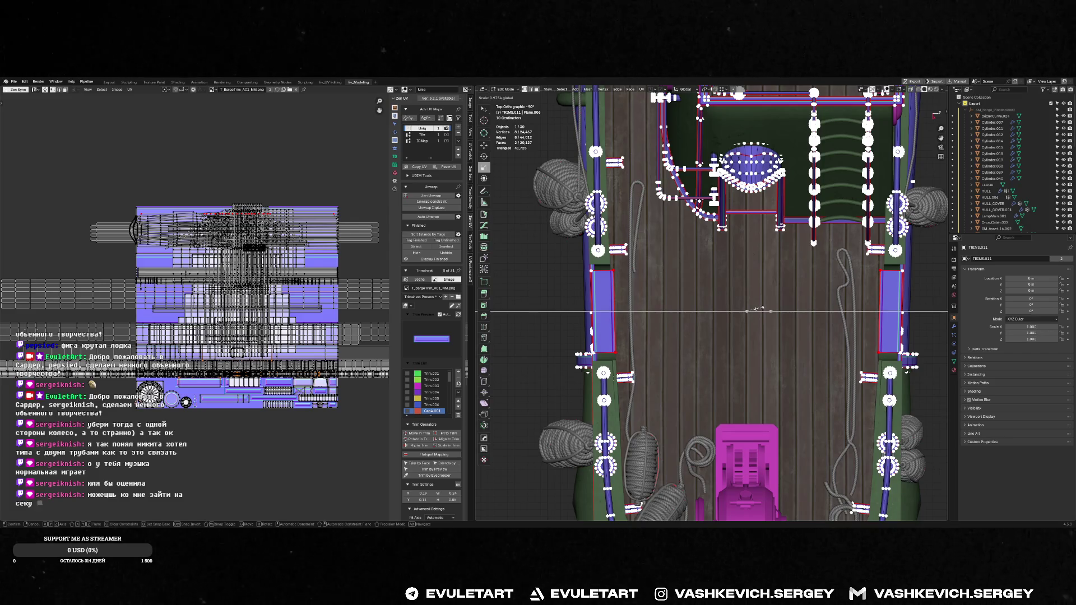
left_click(759, 310)
scroll(760, 310, "up", 5)
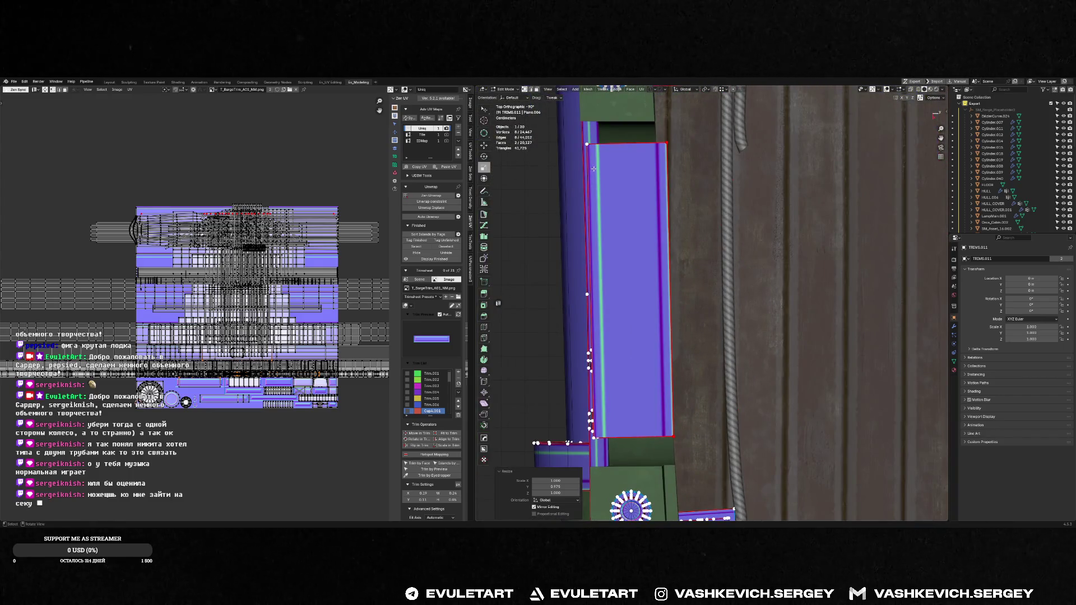
mouse_move(593, 169)
middle_mouse_down()
mouse_move(618, 159)
mouse_move(889, 300)
middle_mouse_up()
key("Tab")
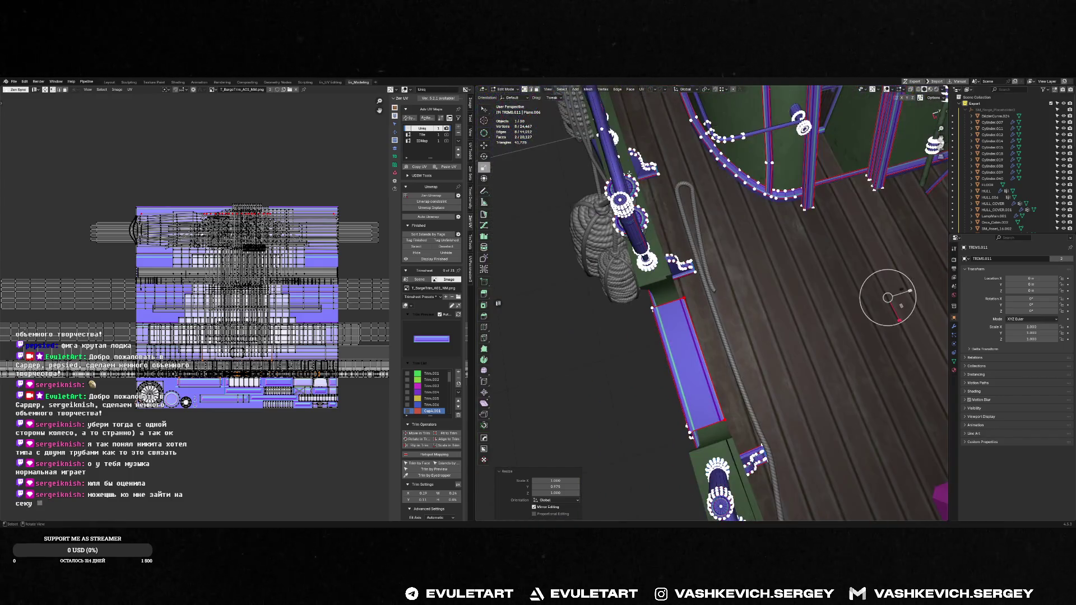
middle_click_drag(493, 306, 768, 315)
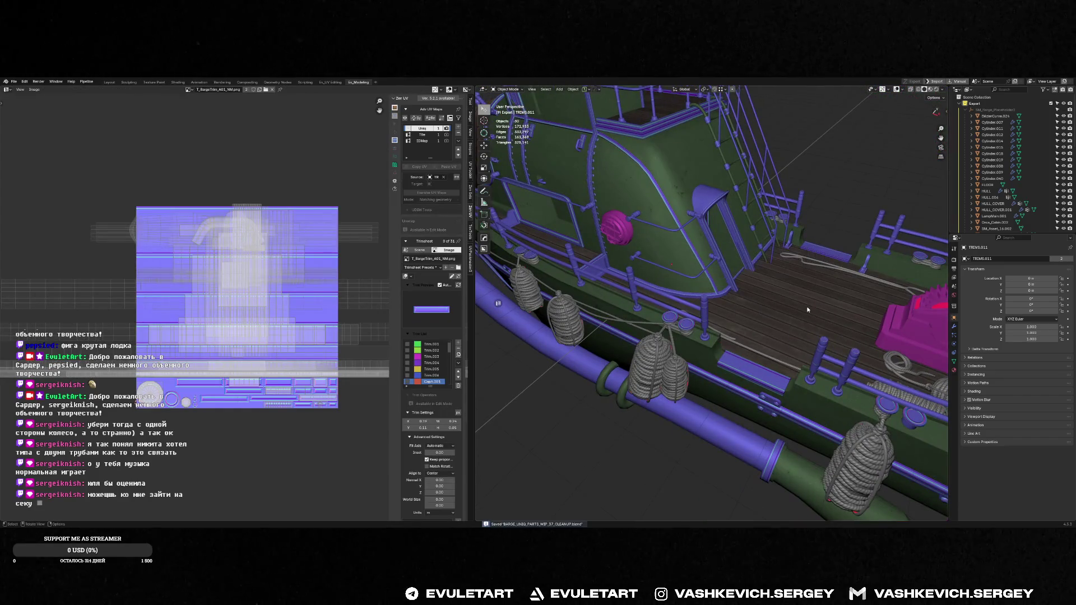
key("a")
key("ctrl+s")
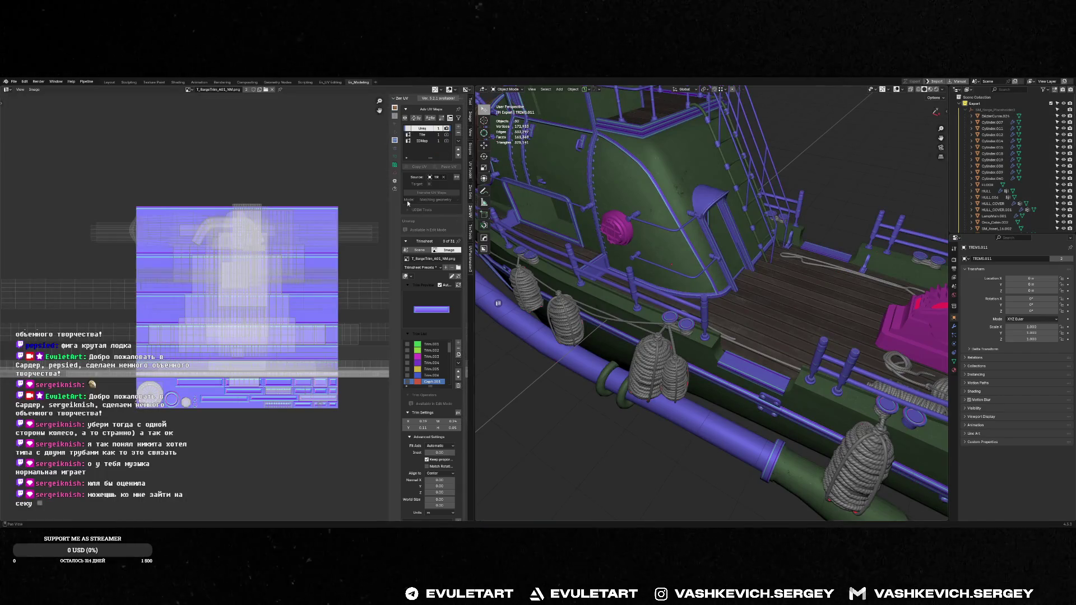
key("alt+a")
middle_click_drag(723, 252, 742, 238)
key("alt+Tab")
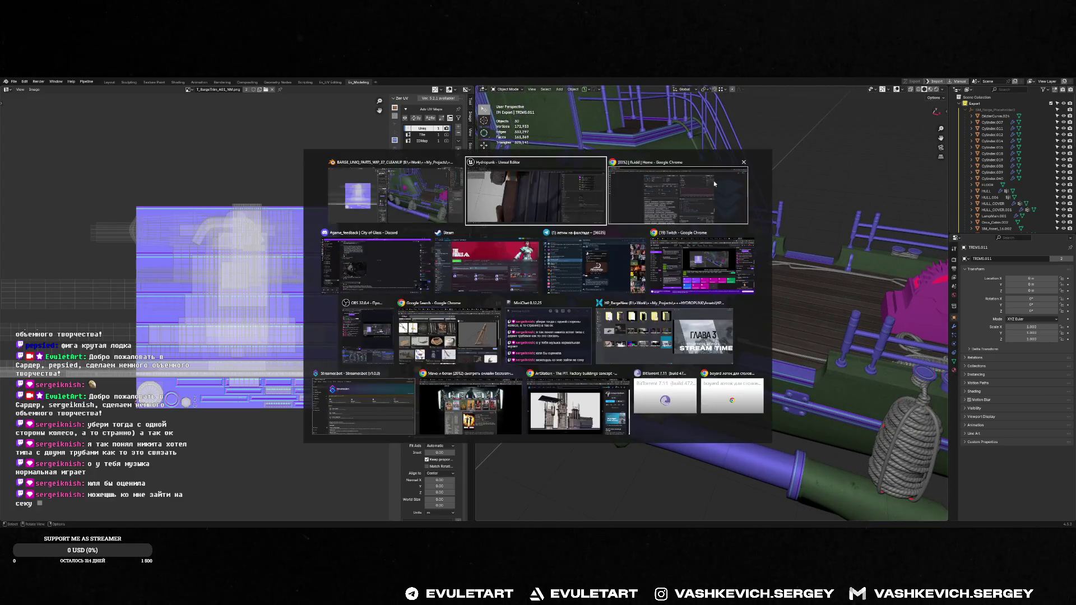
scroll(441, 313, "down", 3)
scroll(438, 312, "down", 3)
left_click_drag(437, 314, 438, 313)
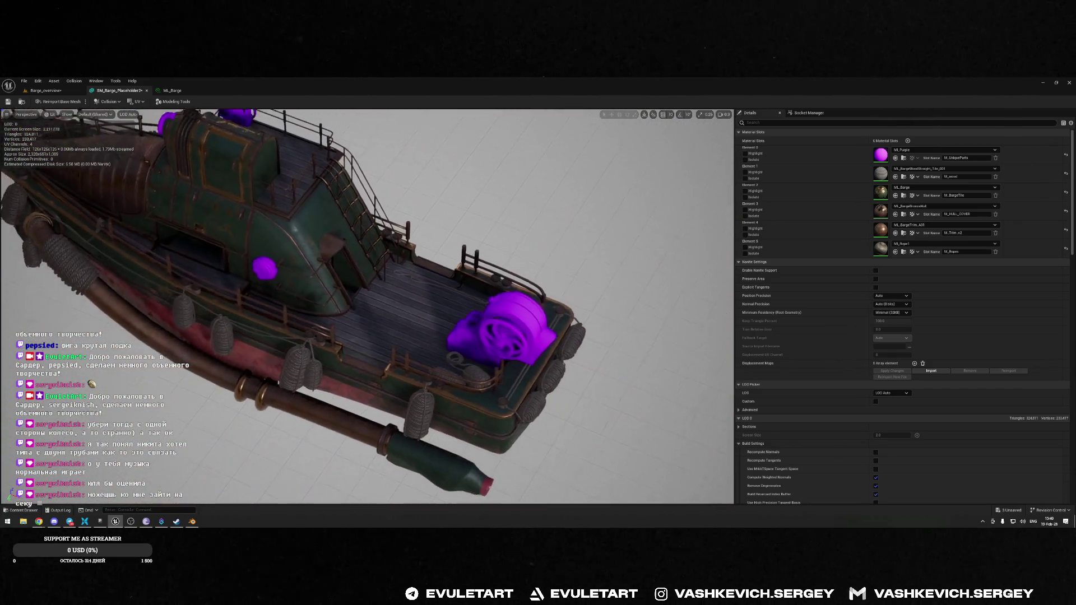
left_click_drag(498, 307, 498, 308)
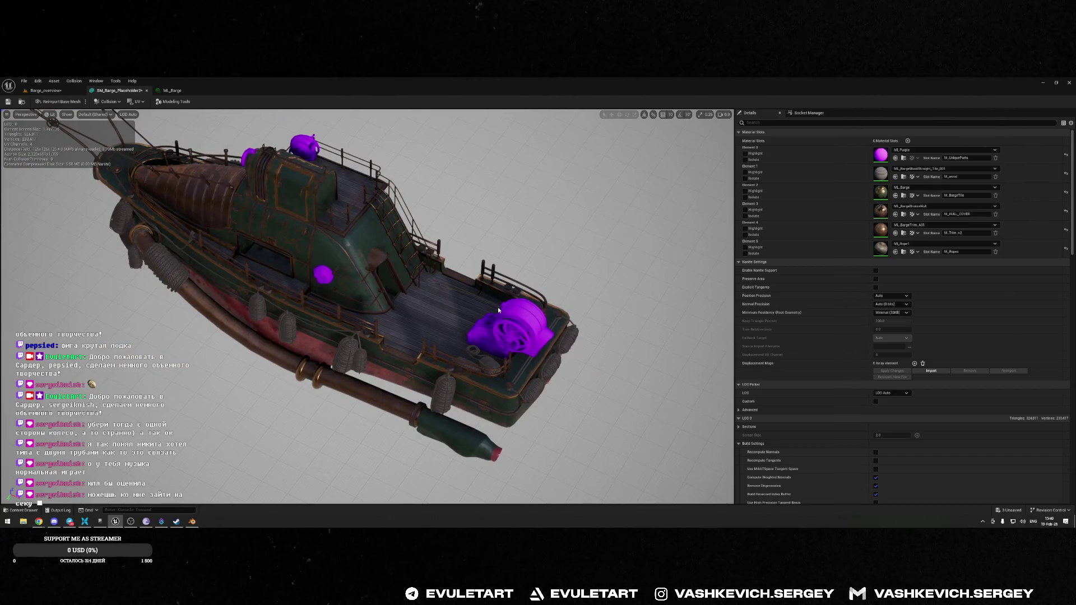
left_click_drag(497, 307, 498, 306)
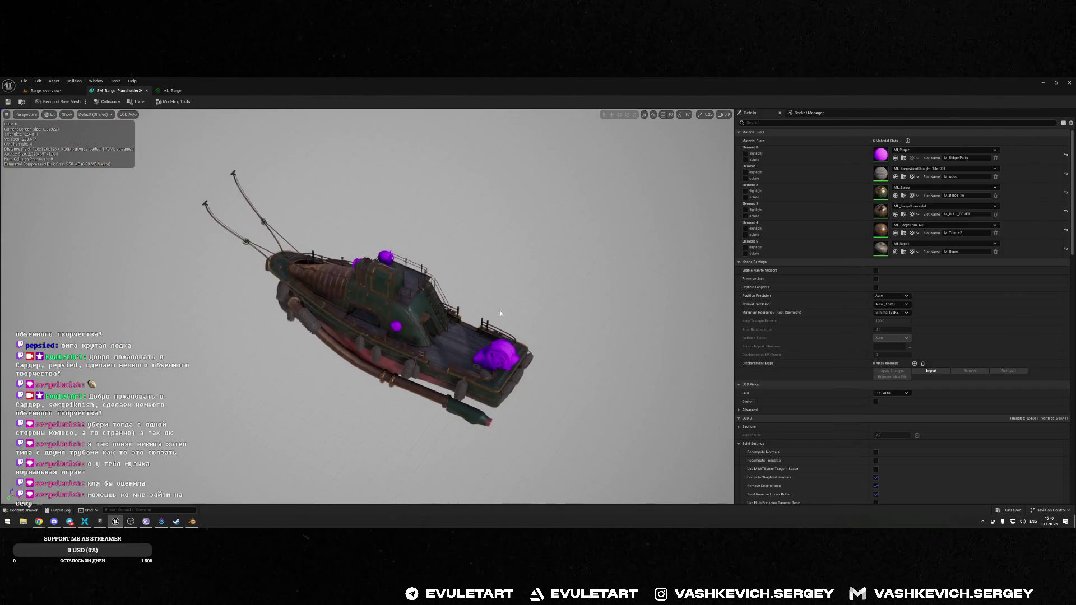
key("i")
scroll(367, 307, "up", 2)
scroll(368, 307, "up", 3)
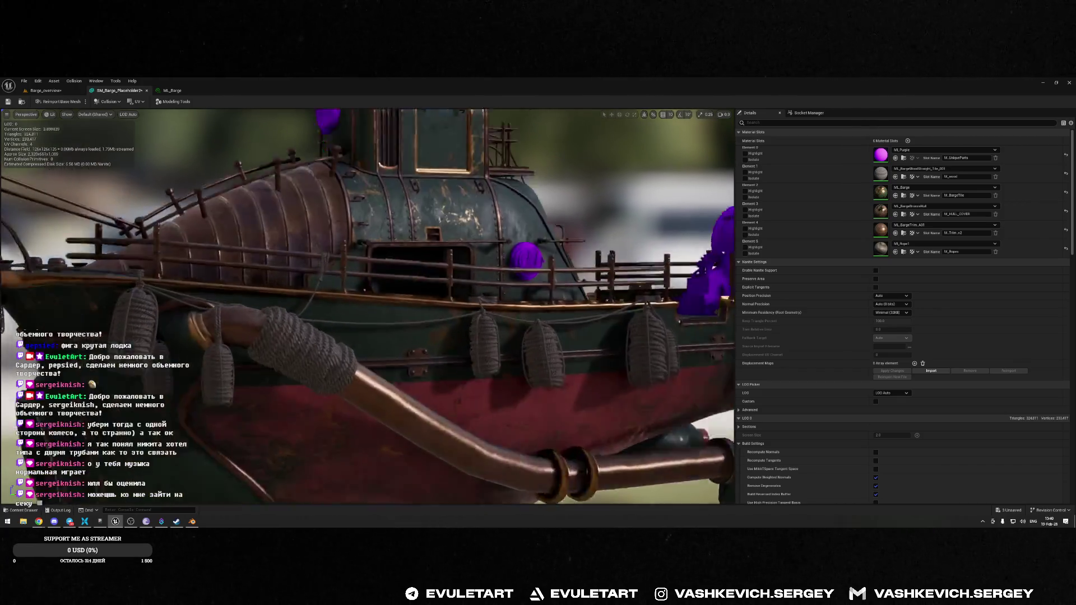
scroll(368, 307, "up", 3)
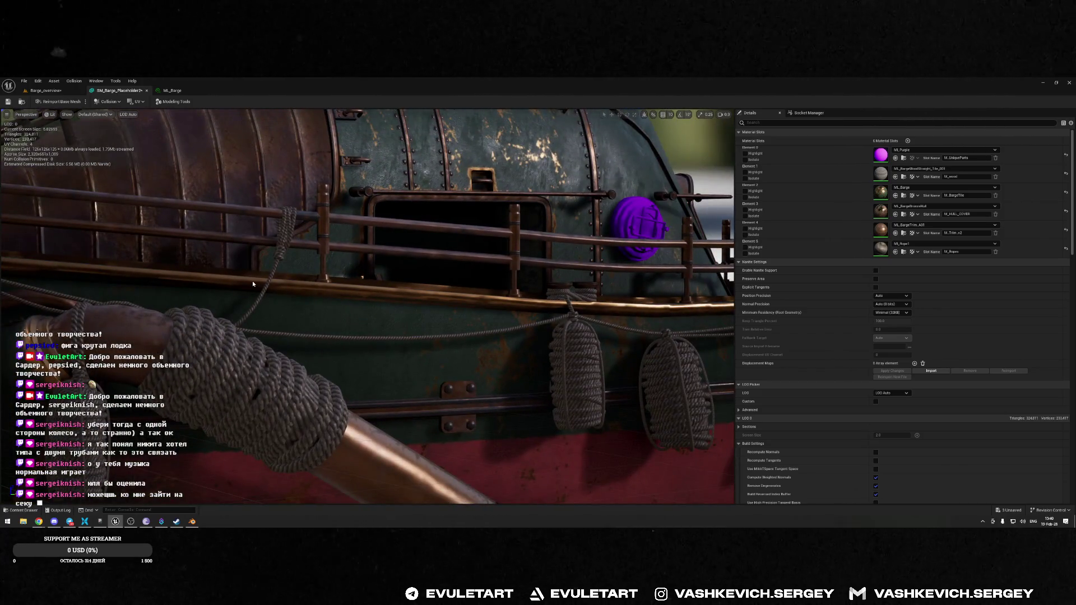
left_click_drag(292, 304, 292, 304)
left_click_drag(404, 210, 404, 211)
key("i")
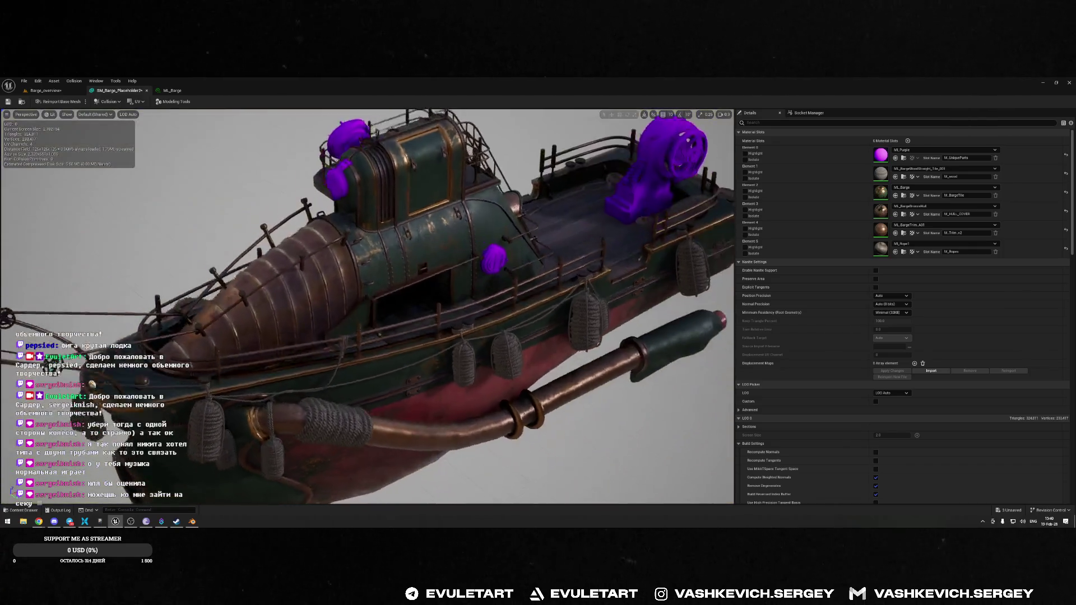
left_click_drag(368, 306, 368, 308)
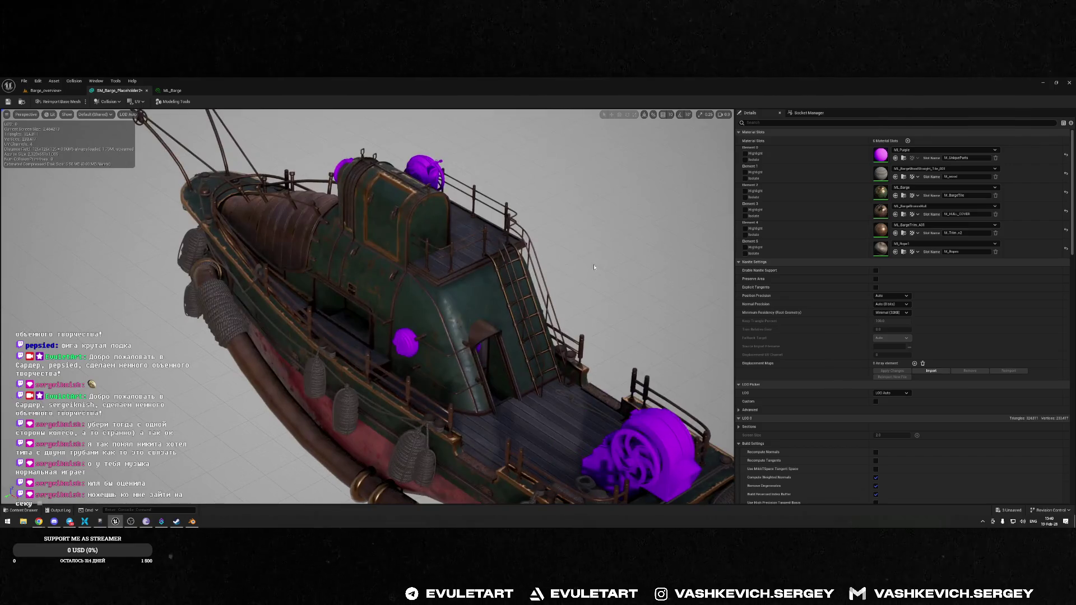
key("alt+Tab")
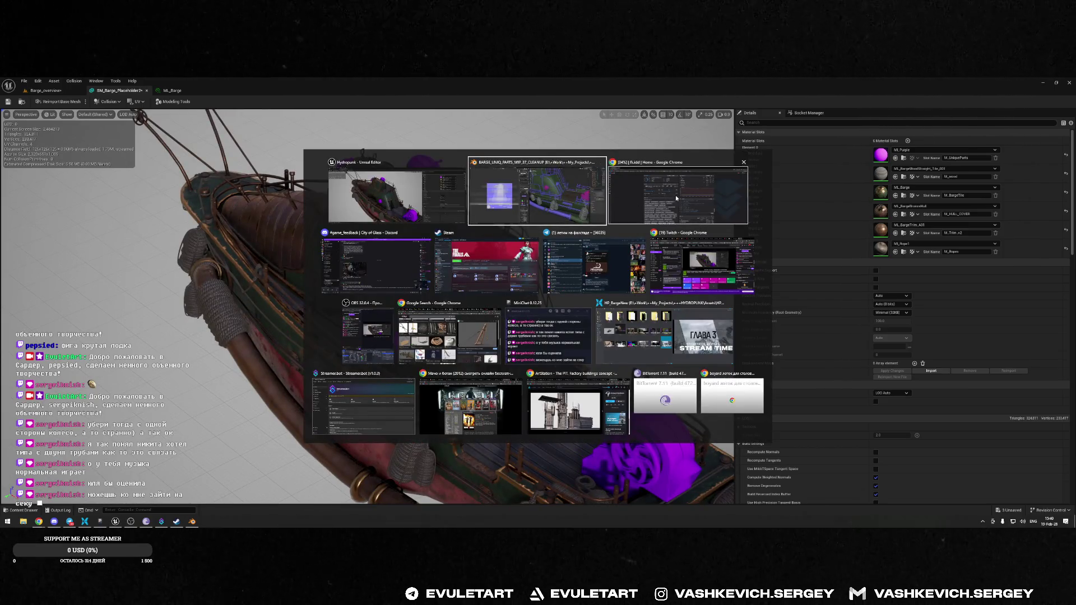
left_click(676, 195)
left_click(1040, 83)
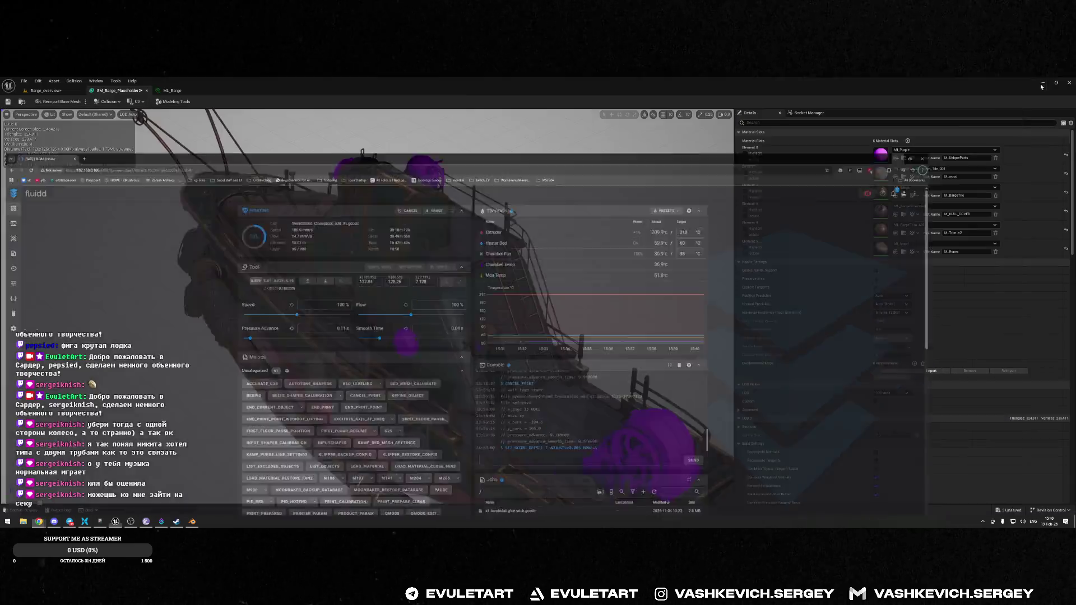
left_click_drag(367, 308, 367, 307)
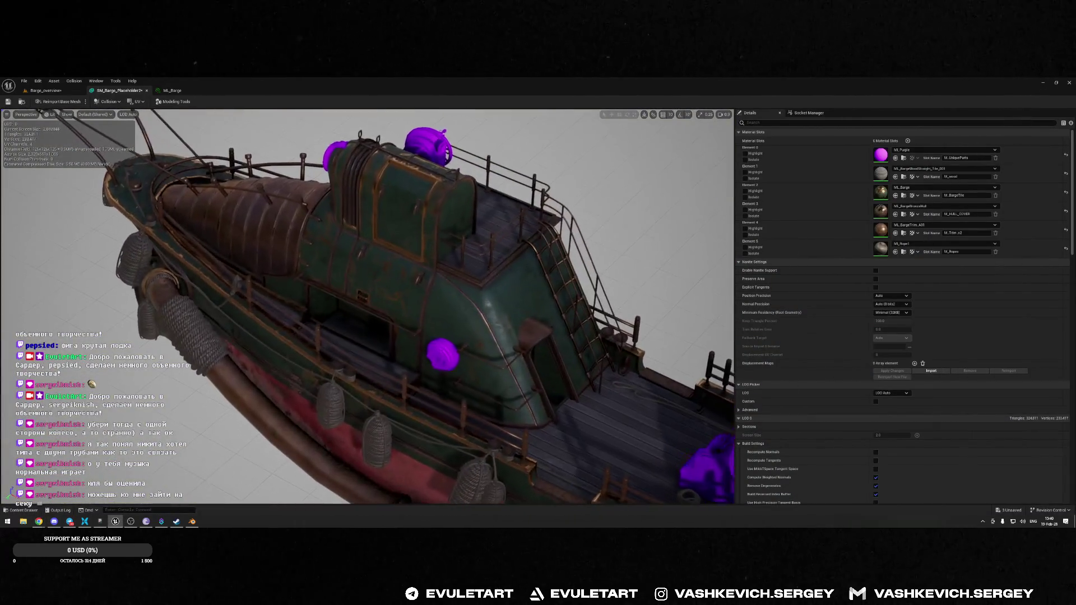
left_click_drag(597, 368, 598, 368)
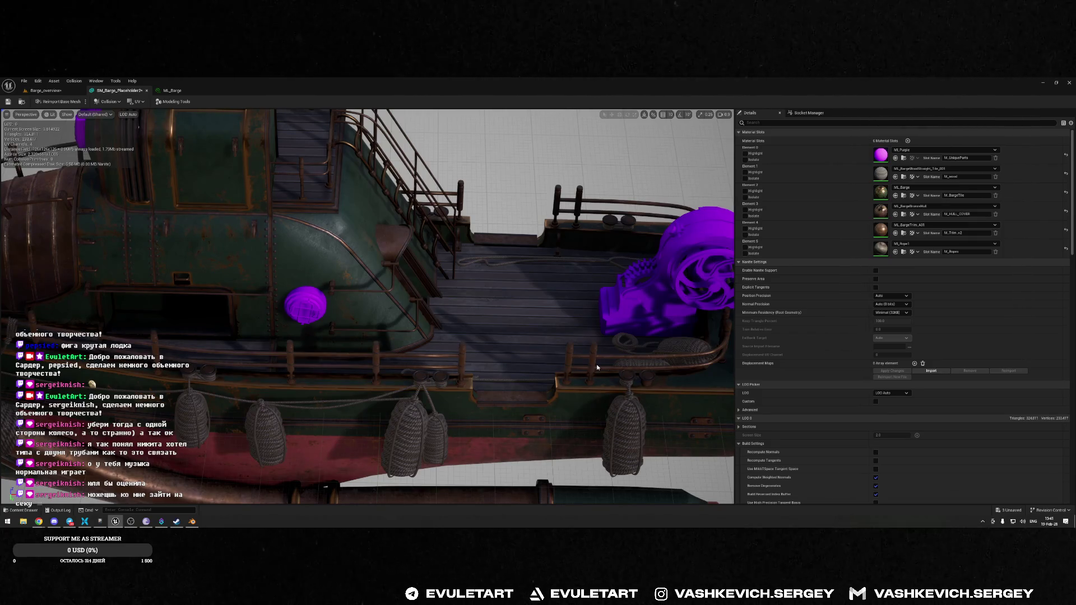
mouse_move(597, 367)
left_mouse_down()
mouse_move(456, 274)
mouse_move(564, 266)
left_mouse_up()
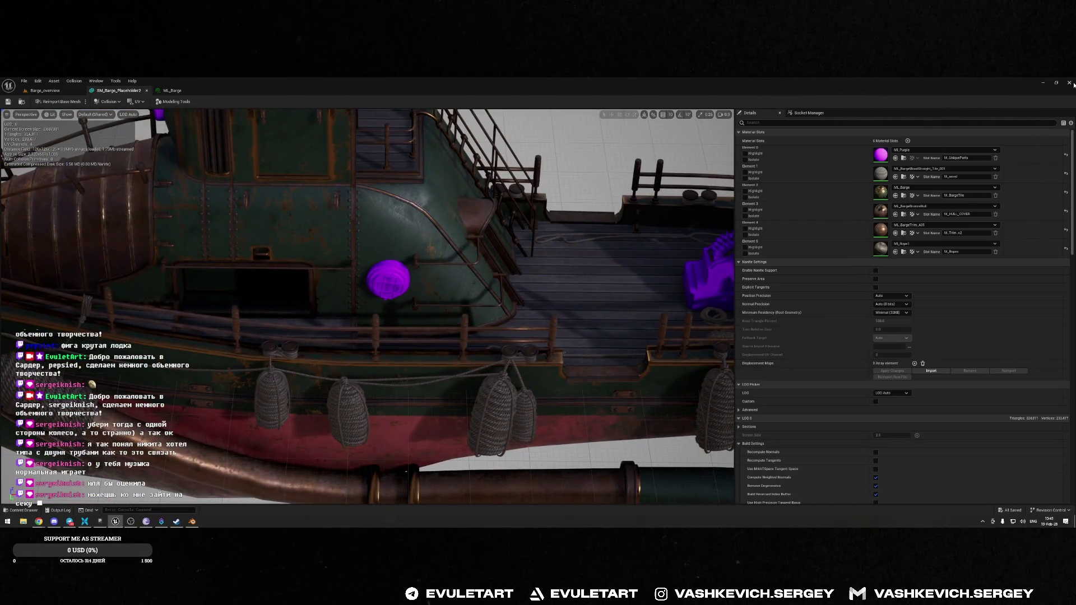
key("alt+Tab")
key("ctrl+s")
middle_click_drag(522, 320, 709, 247)
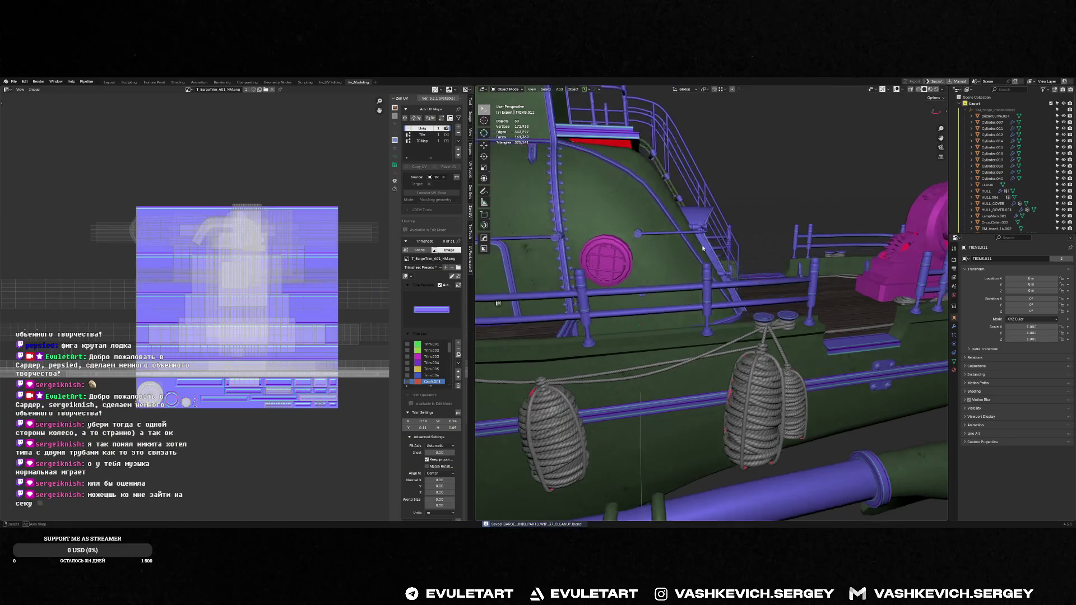
key("F3")
left_click(741, 269)
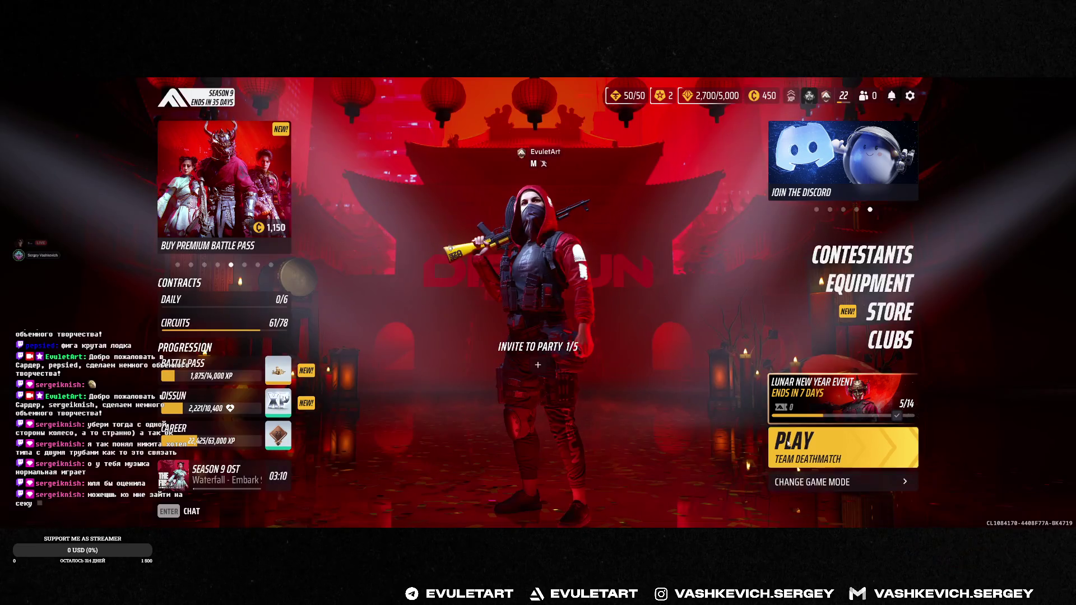
left_click(832, 482)
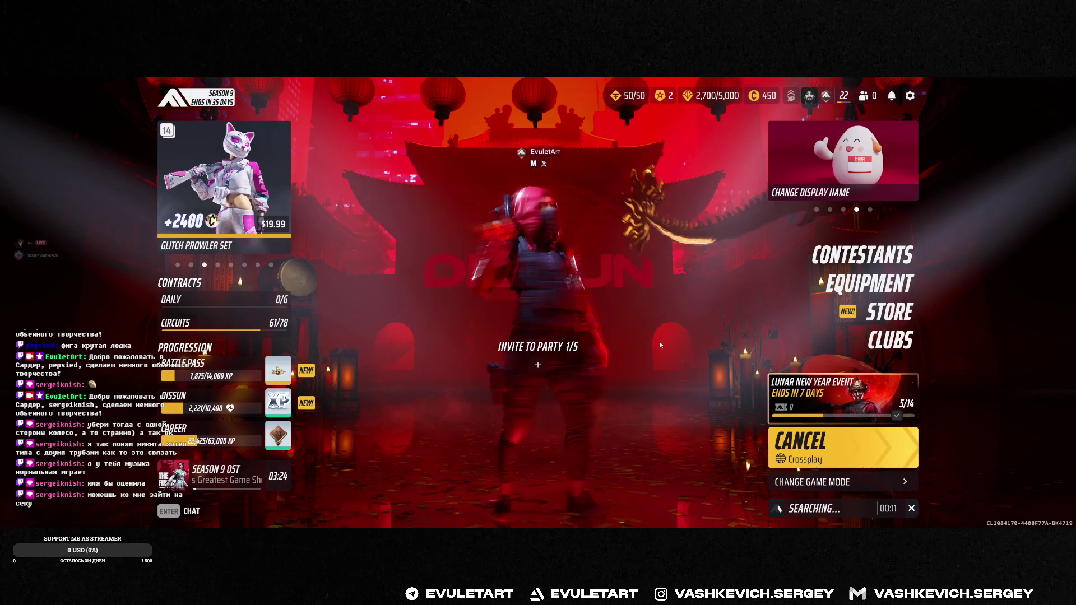
left_click(537, 311)
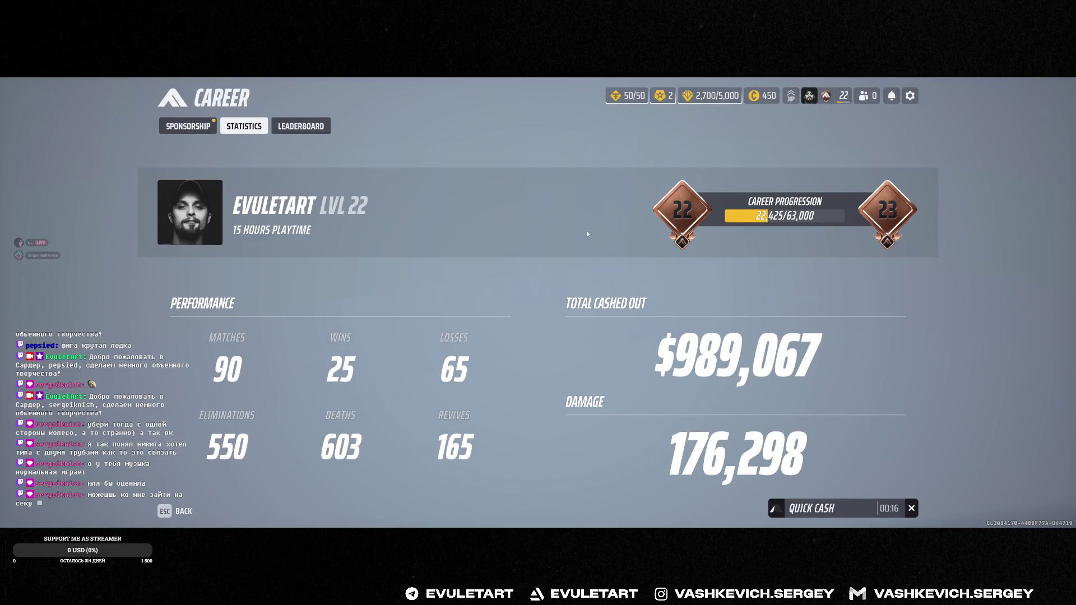
key("Escape")
left_click(589, 244)
key("q")
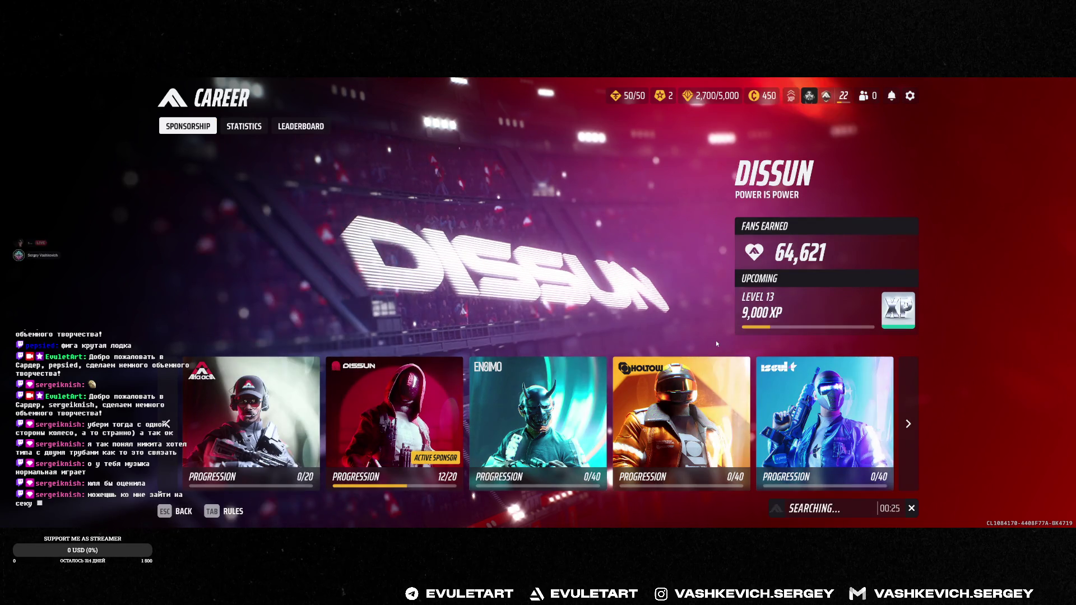
key("Escape")
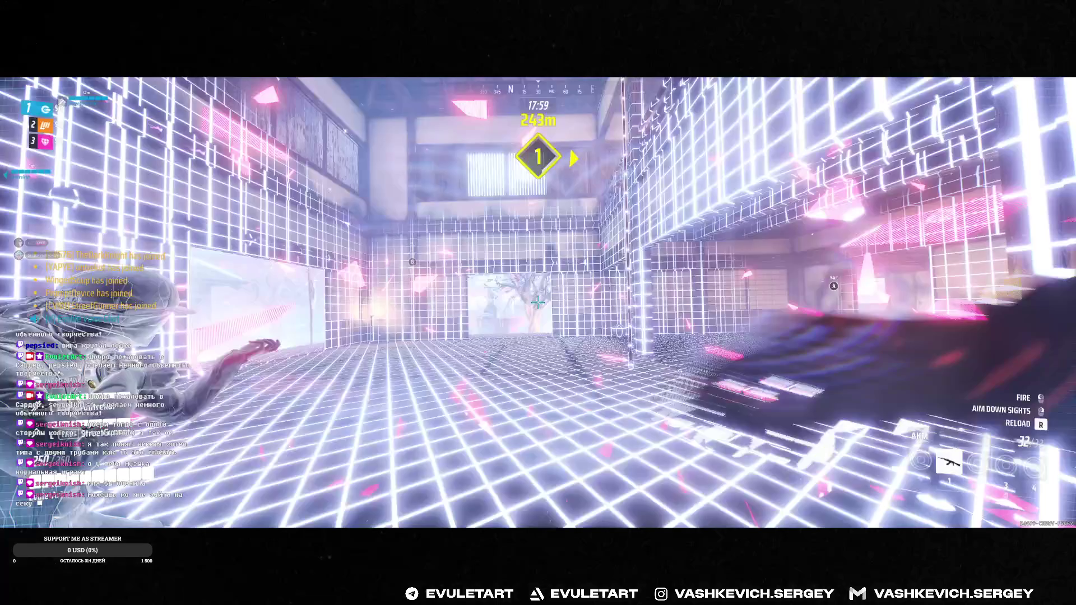
key("w")
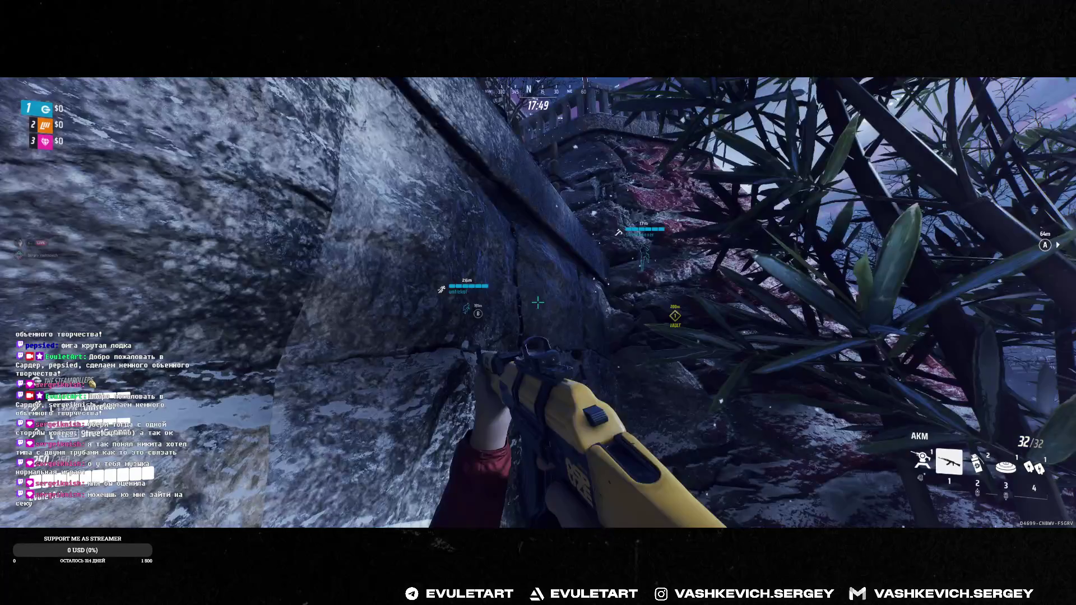
key("space")
key("w")
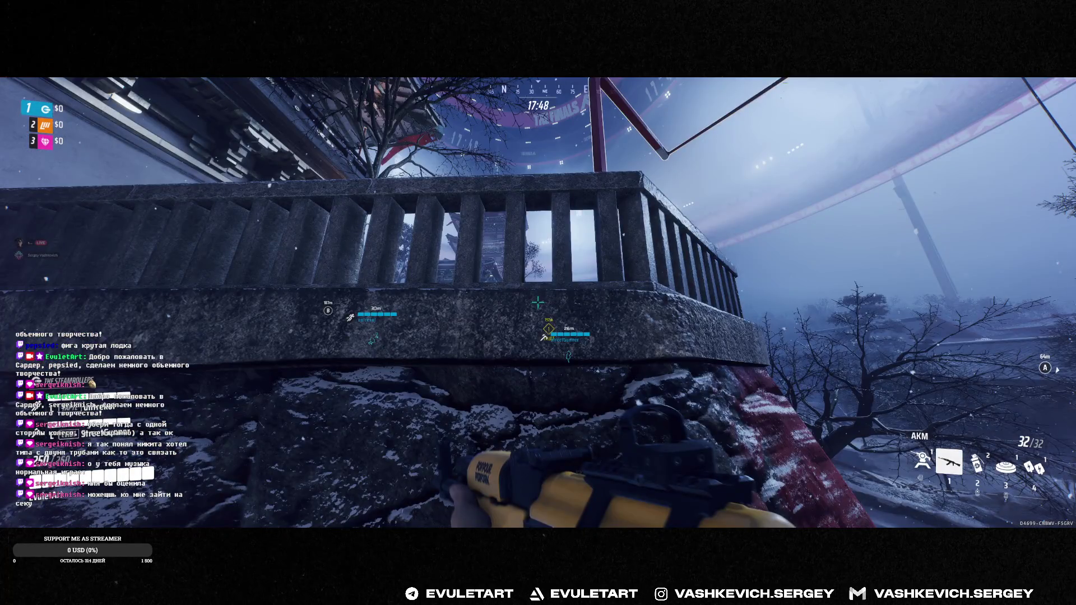
key("space")
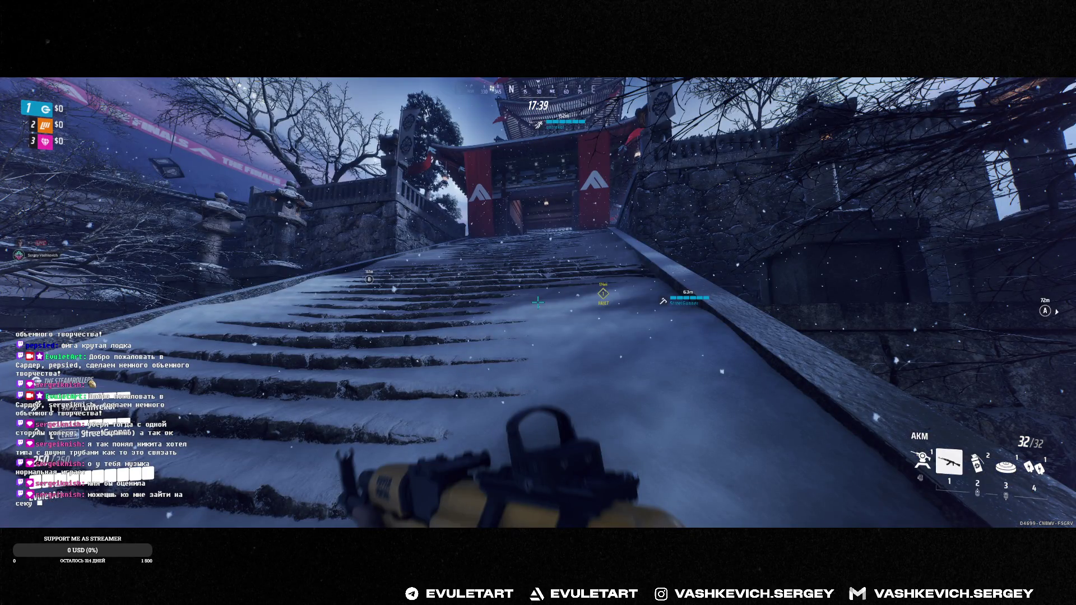
key("w")
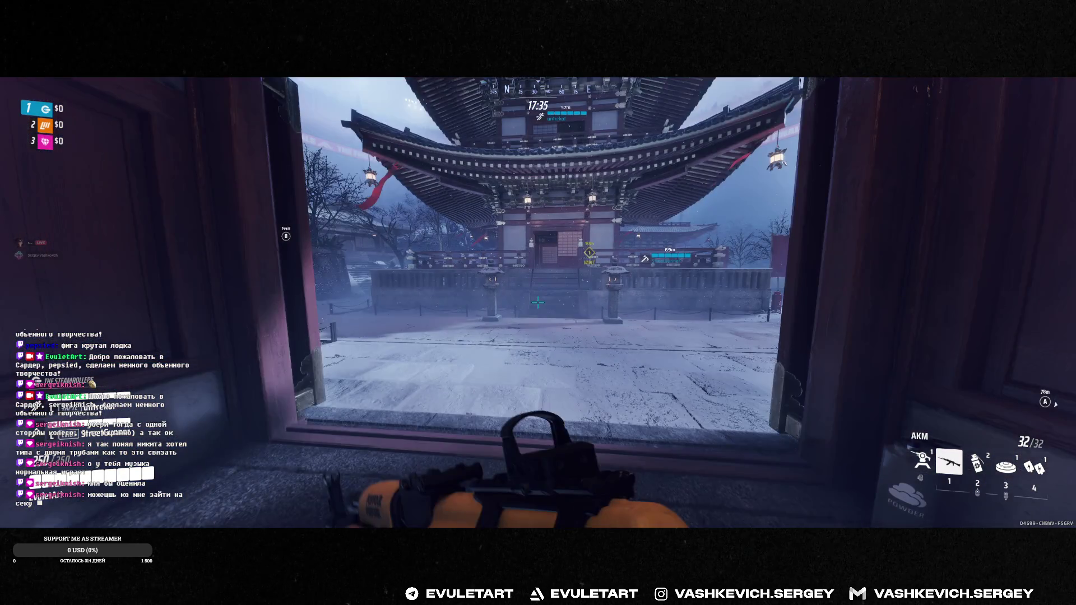
key("w")
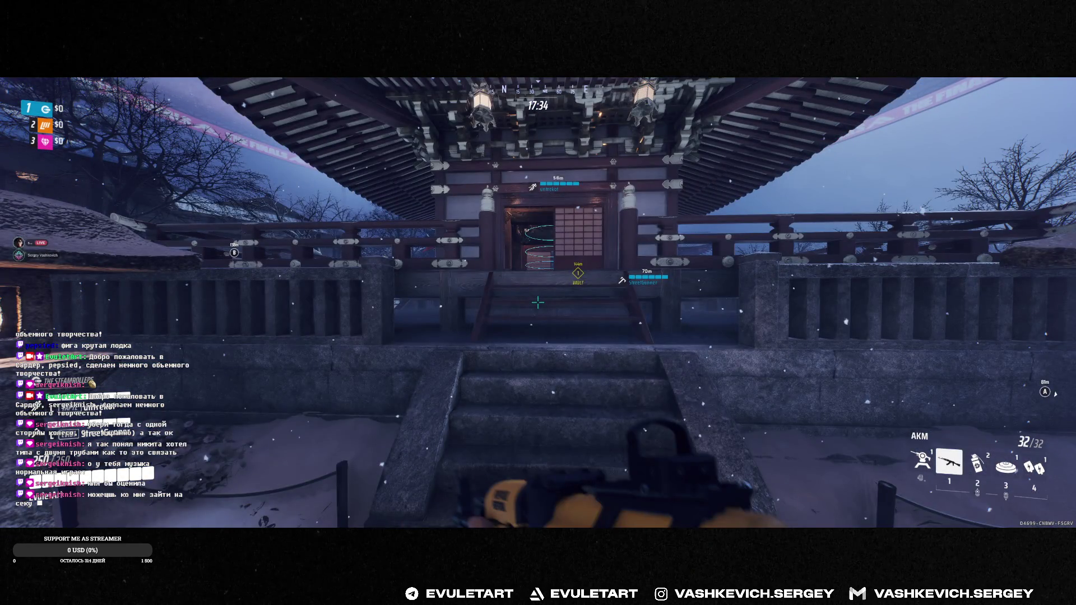
key("w")
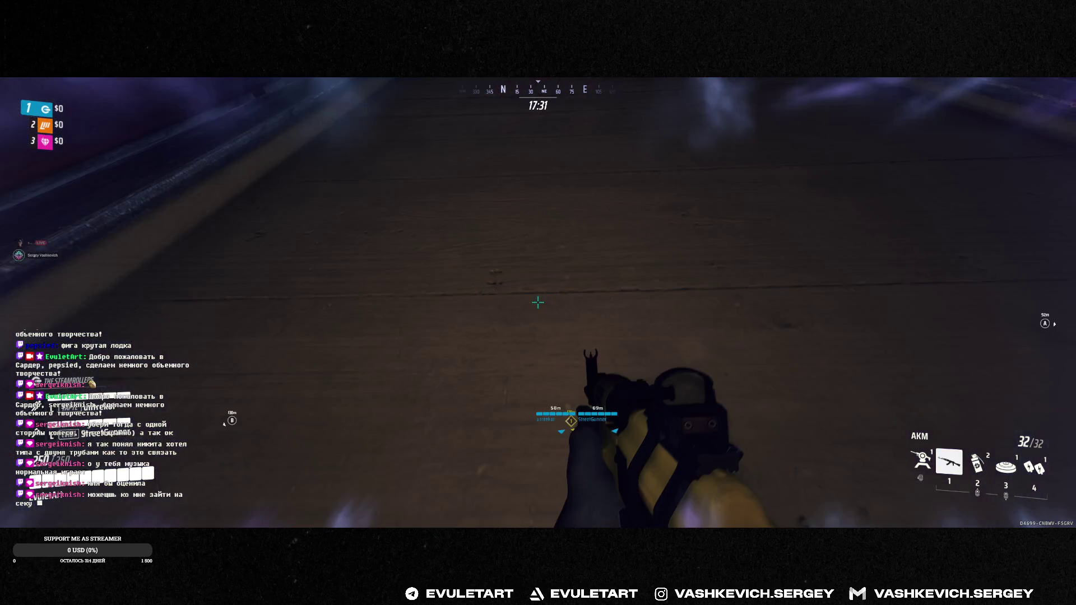
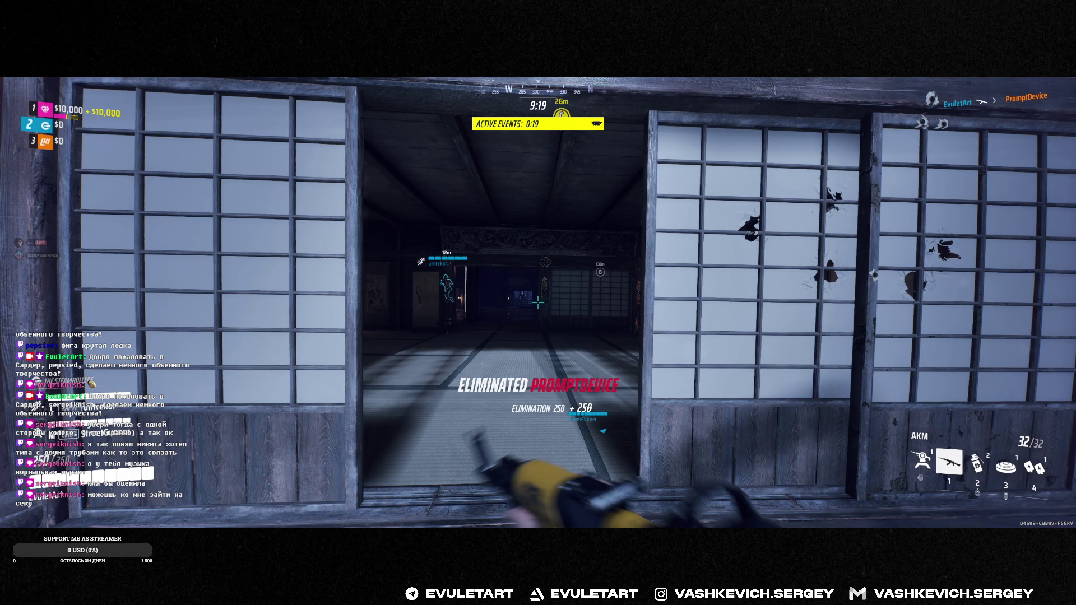
key("3")
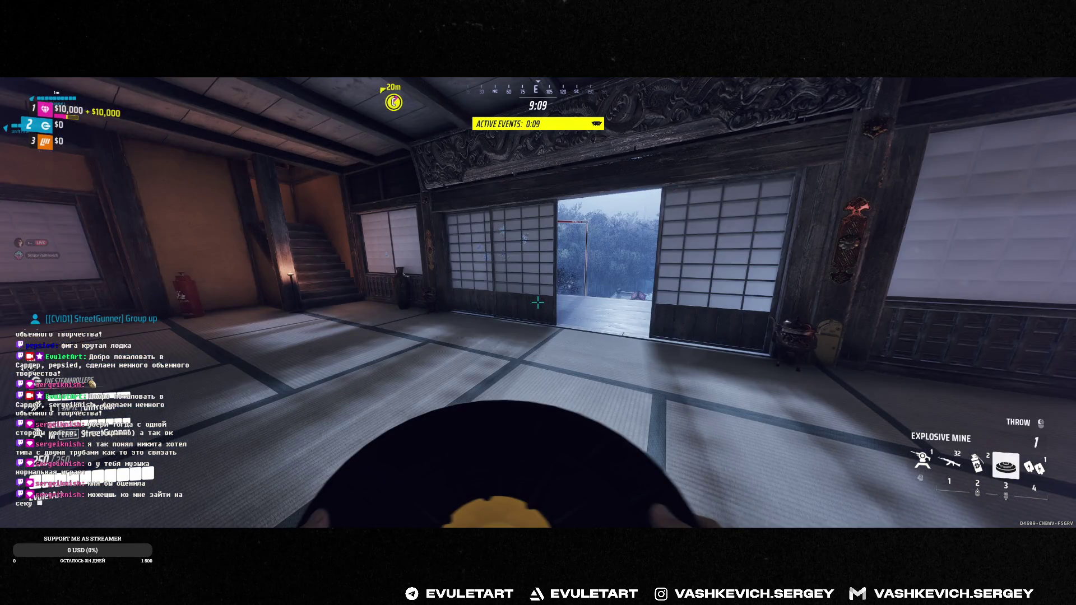